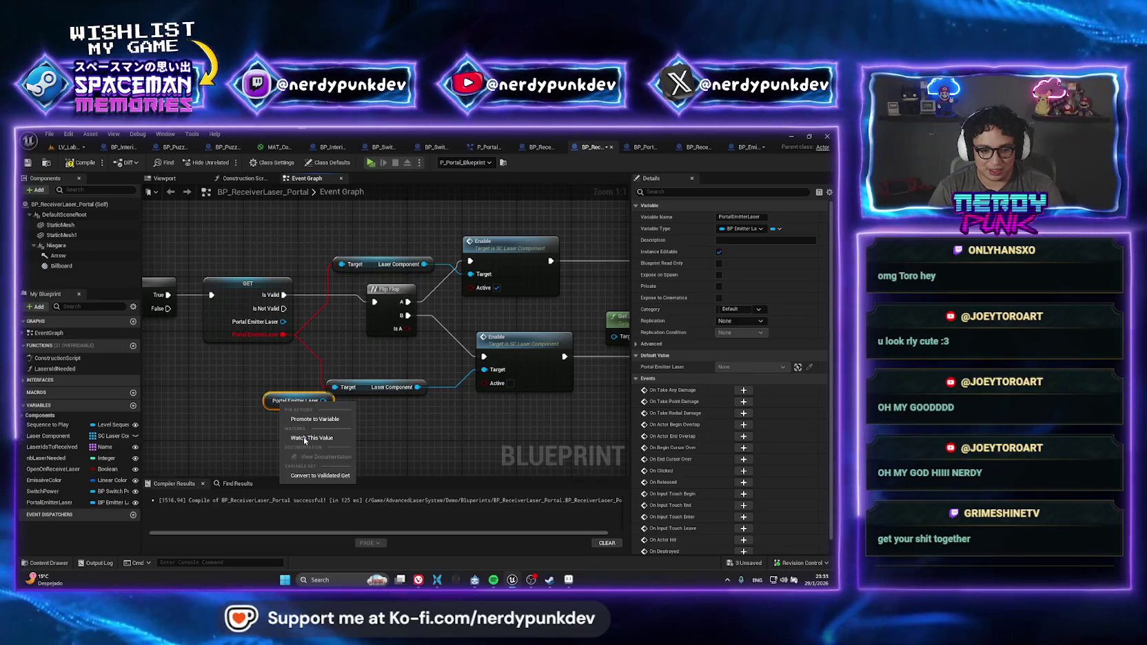
# Replace the old Portal Emitter Laser getter with a validated Get that runs after the branch's True
pyautogui.click(304, 476)
pyautogui.click(230, 300)
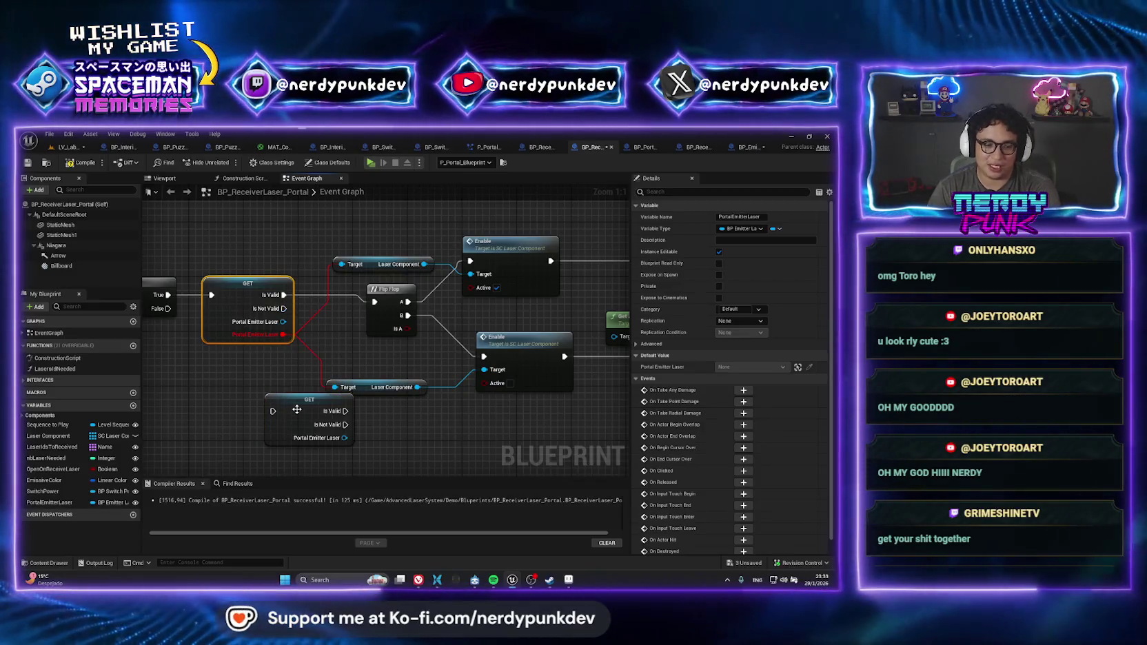
pyautogui.press('Delete')
pyautogui.moveTo(310, 400); pyautogui.dragTo(233, 282)
pyautogui.moveTo(167, 295); pyautogui.dragTo(199, 295)
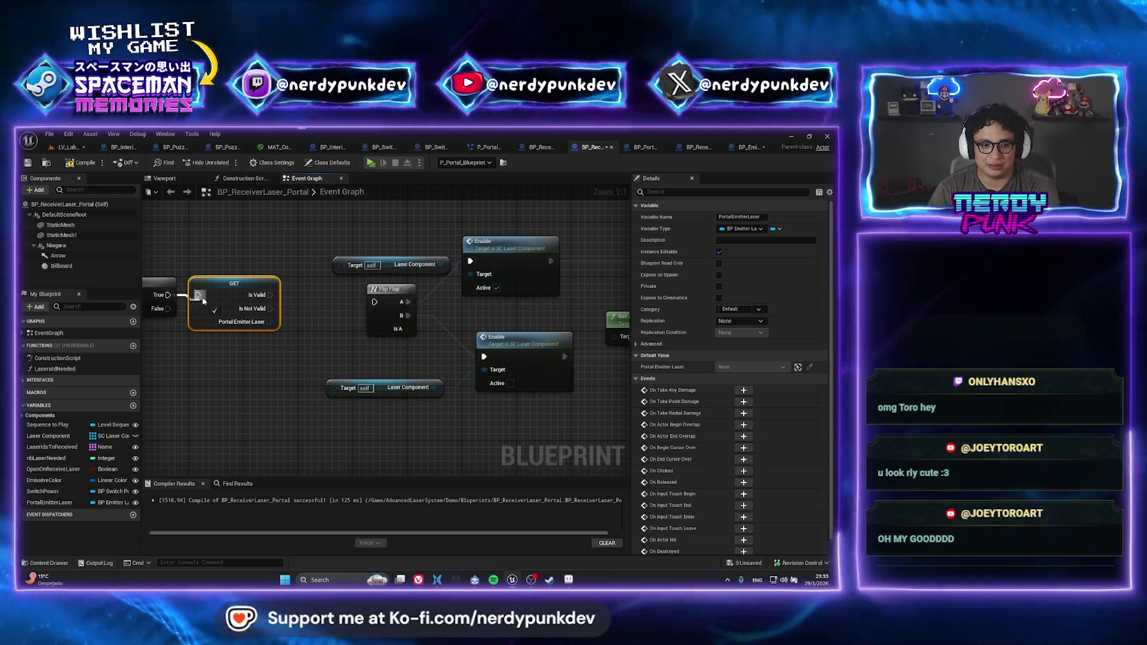
# Swap the old Laser Component getters for the emitter's Laser Component, and wire Is Valid into Flip Flop
pyautogui.click(382, 264)
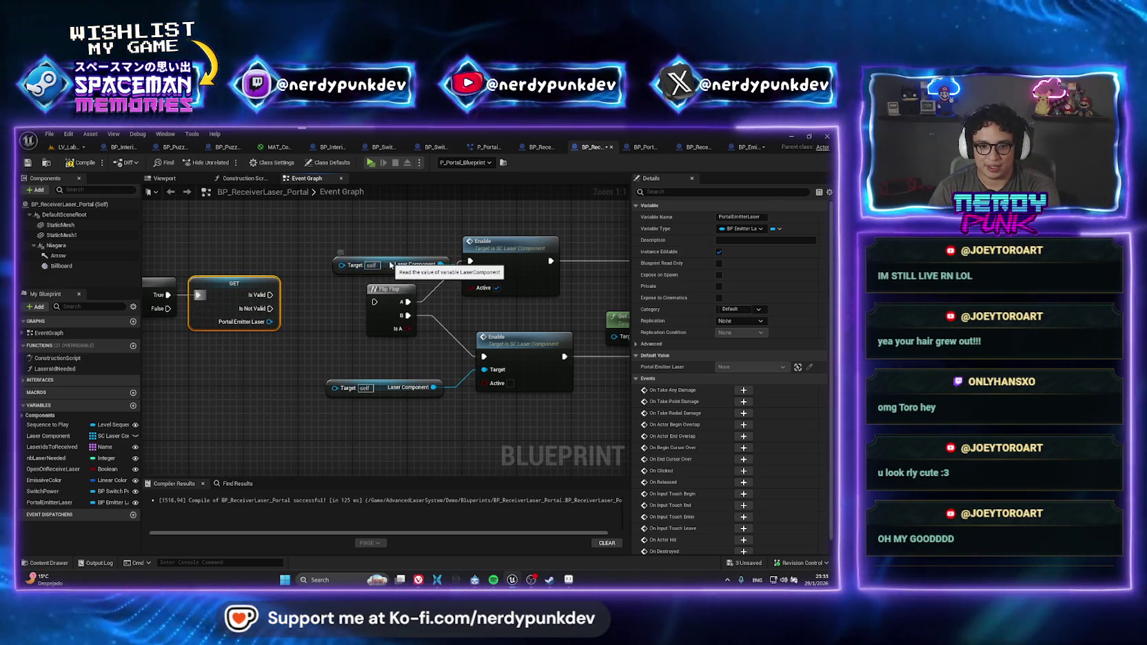
pyautogui.press('Delete')
pyautogui.click(383, 387)
pyautogui.press('Delete')
pyautogui.moveTo(270, 322); pyautogui.dragTo(471, 274)
pyautogui.moveTo(270, 295)
pyautogui.mouseDown()
pyautogui.moveTo(455, 276)
pyautogui.moveTo(396, 307)
pyautogui.moveTo(376, 302)
pyautogui.mouseUp()
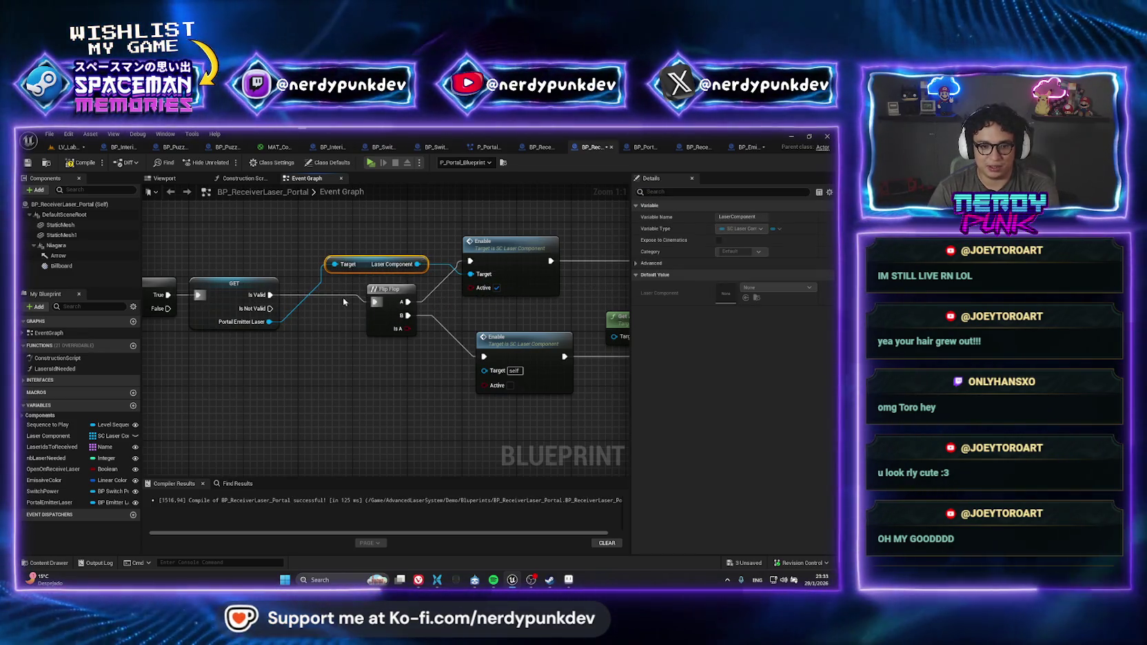
# Feed a second emitter Laser Component into the lower Enable node and compile the blueprint
pyautogui.moveTo(269, 322)
pyautogui.mouseDown()
pyautogui.moveTo(483, 393)
pyautogui.moveTo(483, 371)
pyautogui.mouseUp()
pyautogui.moveTo(342, 312)
pyautogui.mouseDown()
pyautogui.moveTo(378, 378)
pyautogui.moveTo(365, 371)
pyautogui.mouseUp()
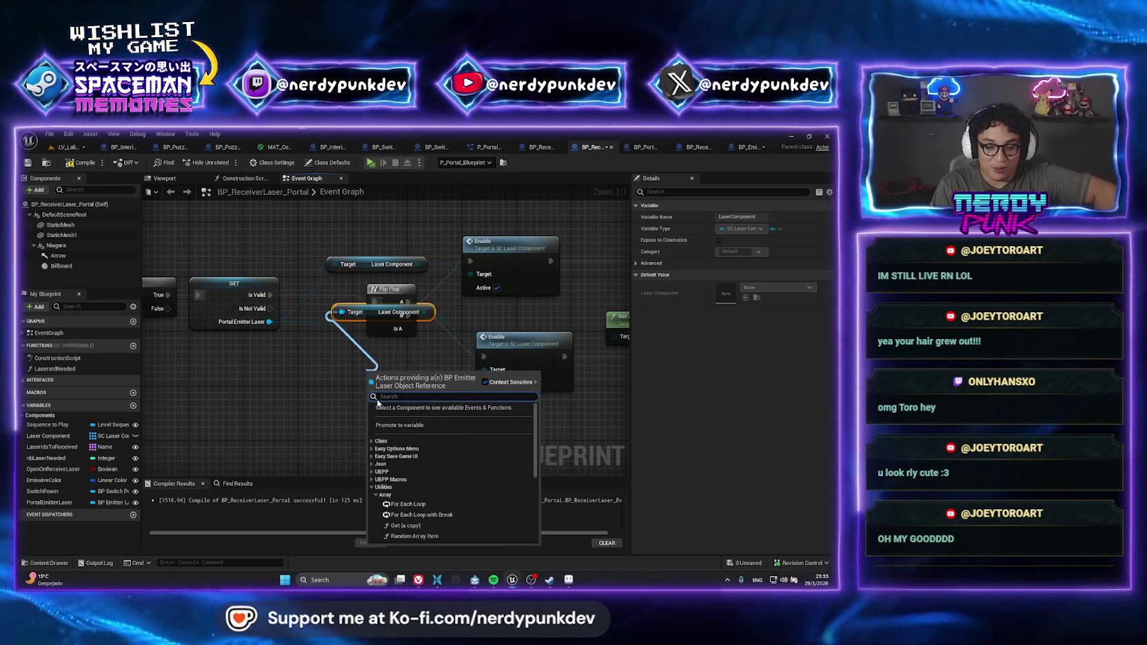
pyautogui.click(303, 360)
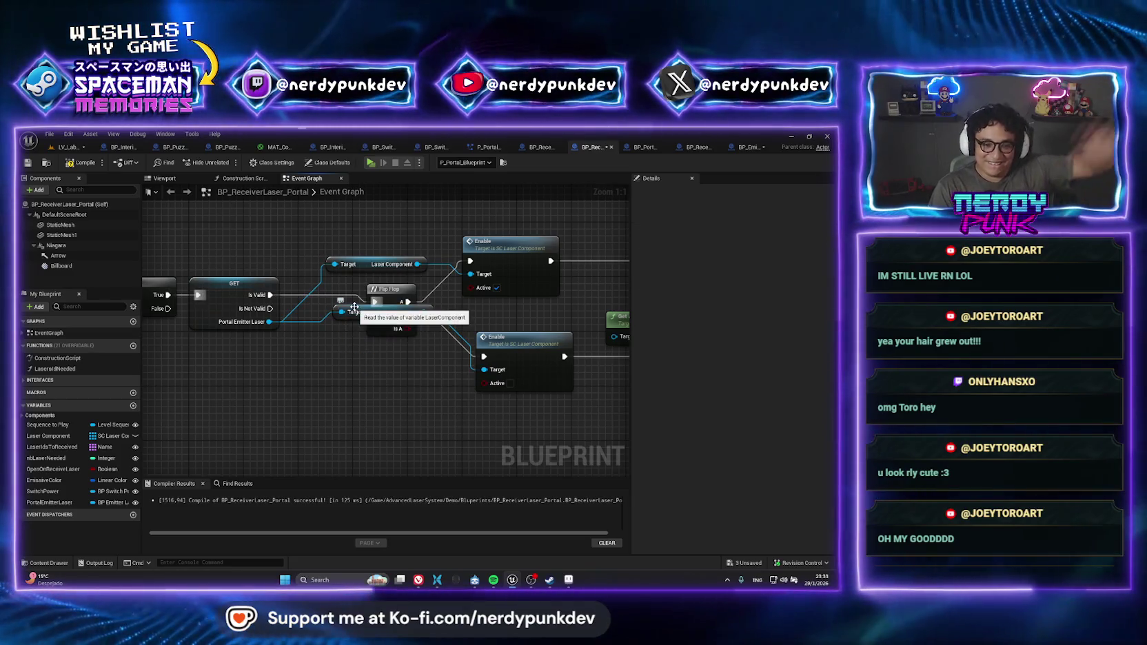
pyautogui.moveTo(354, 306)
pyautogui.mouseDown()
pyautogui.moveTo(356, 413)
pyautogui.moveTo(370, 368)
pyautogui.mouseUp()
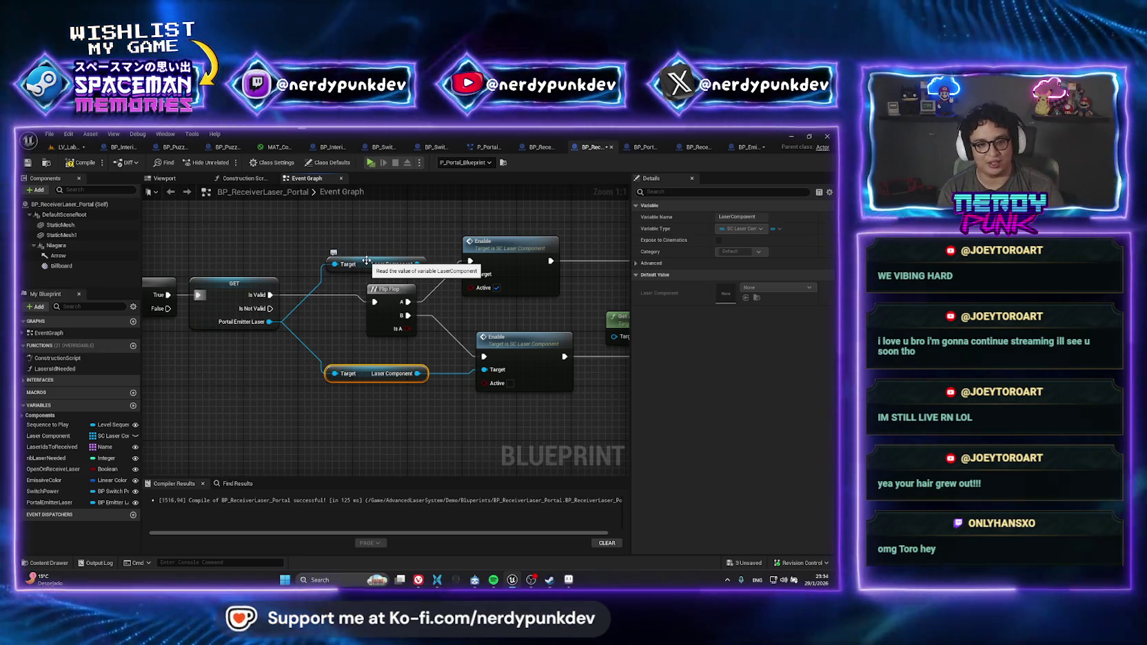
pyautogui.click(90, 163)
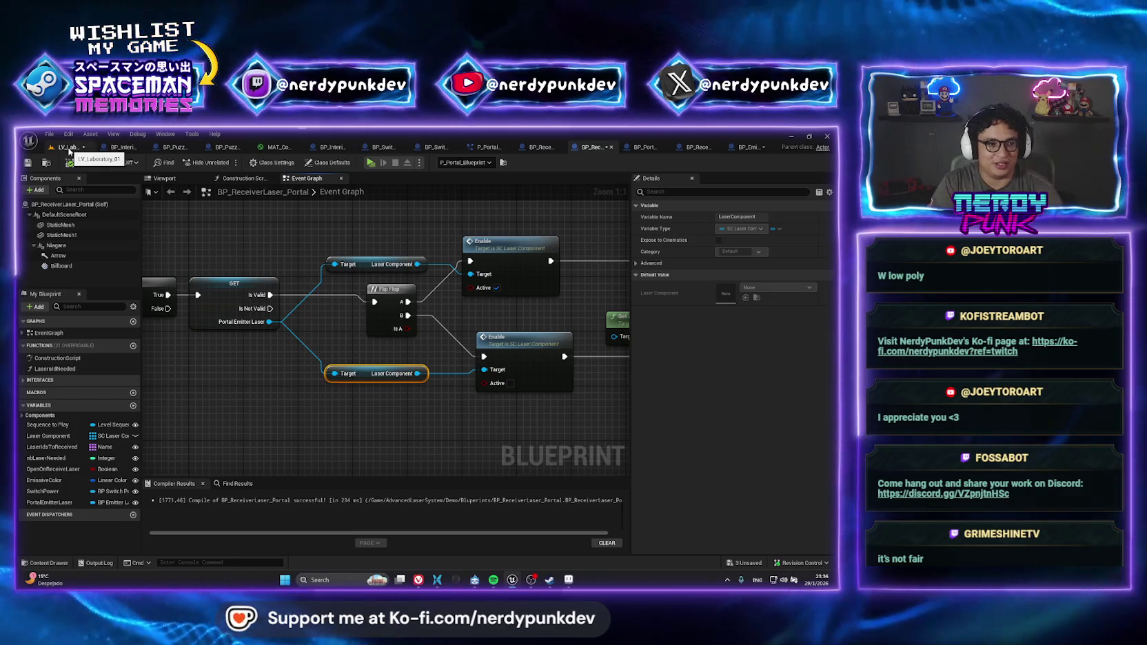
pyautogui.click(69, 148)
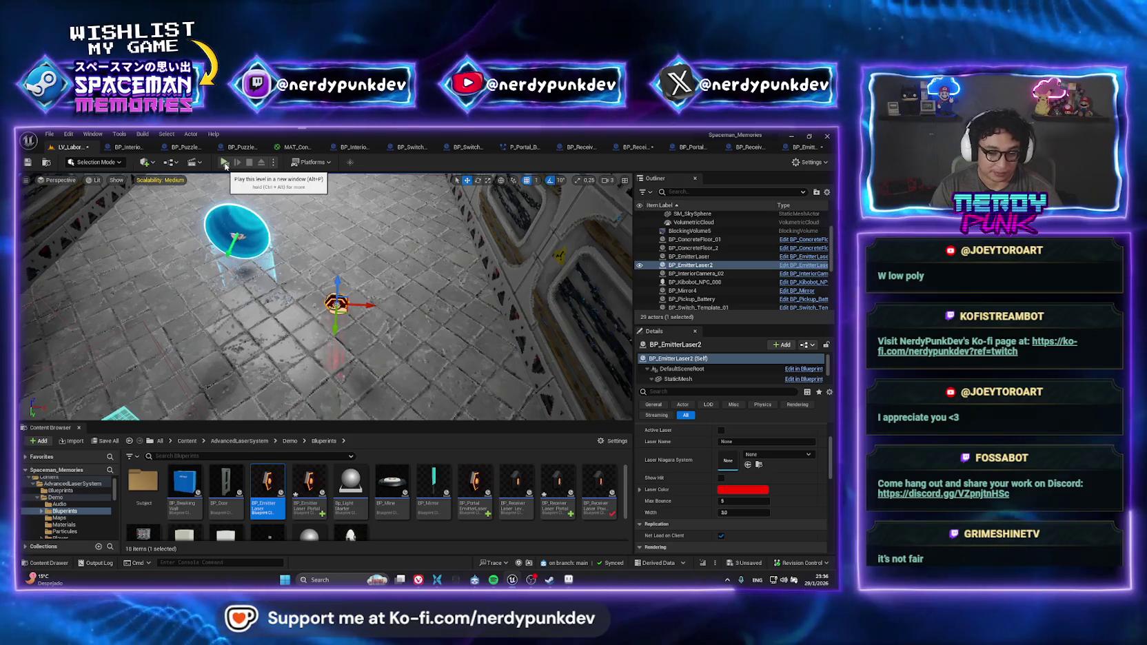
# Set P_Portal_Blueprint's Portal Emitter Laser to BP_EmitterLaser2 with the eyedropper
pyautogui.click(251, 235)
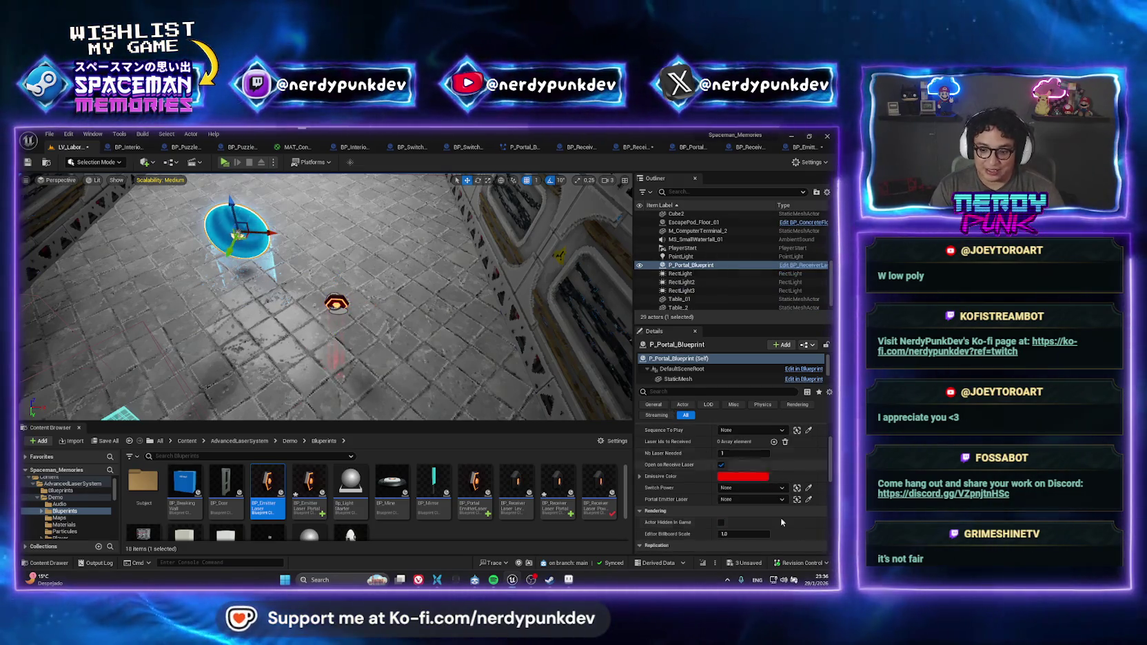
pyautogui.click(811, 500)
pyautogui.click(337, 302)
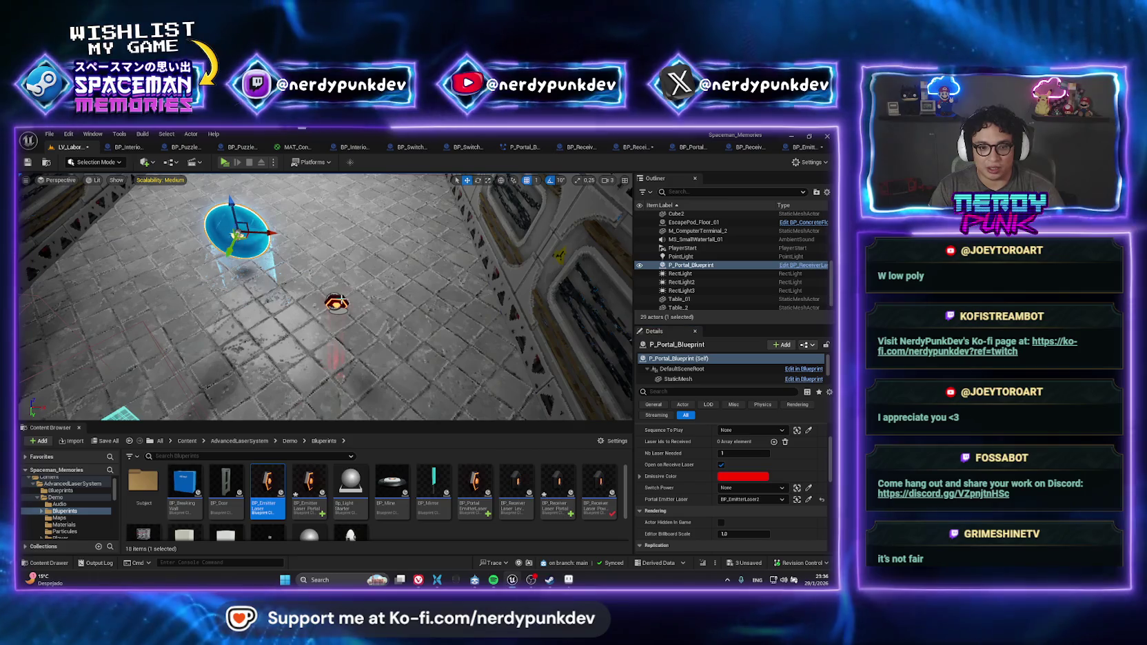
# Playtest the level, activating the laser machine with Z so it fires into the portal
pyautogui.hotkey('alt', 'p')
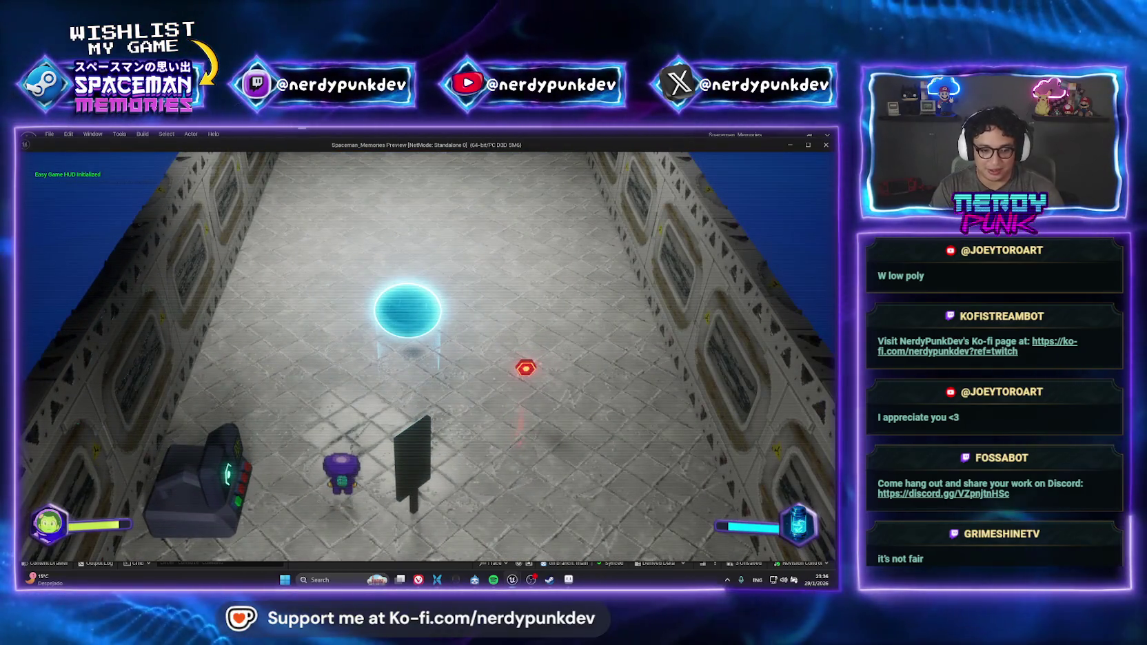
pyautogui.press('a')
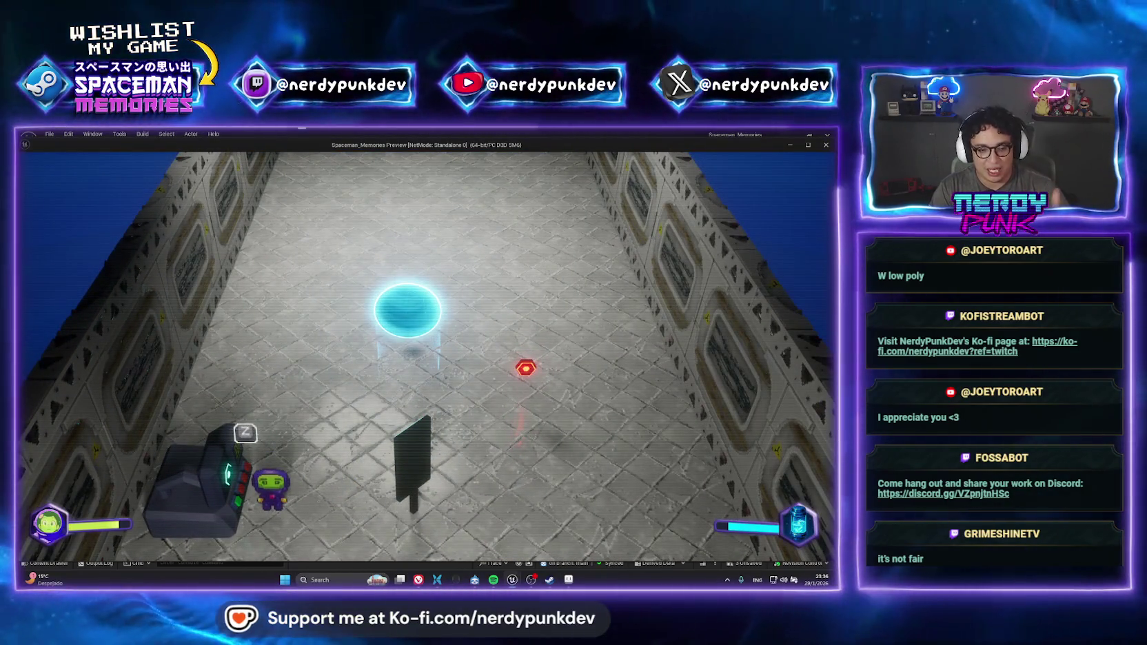
pyautogui.press('z')
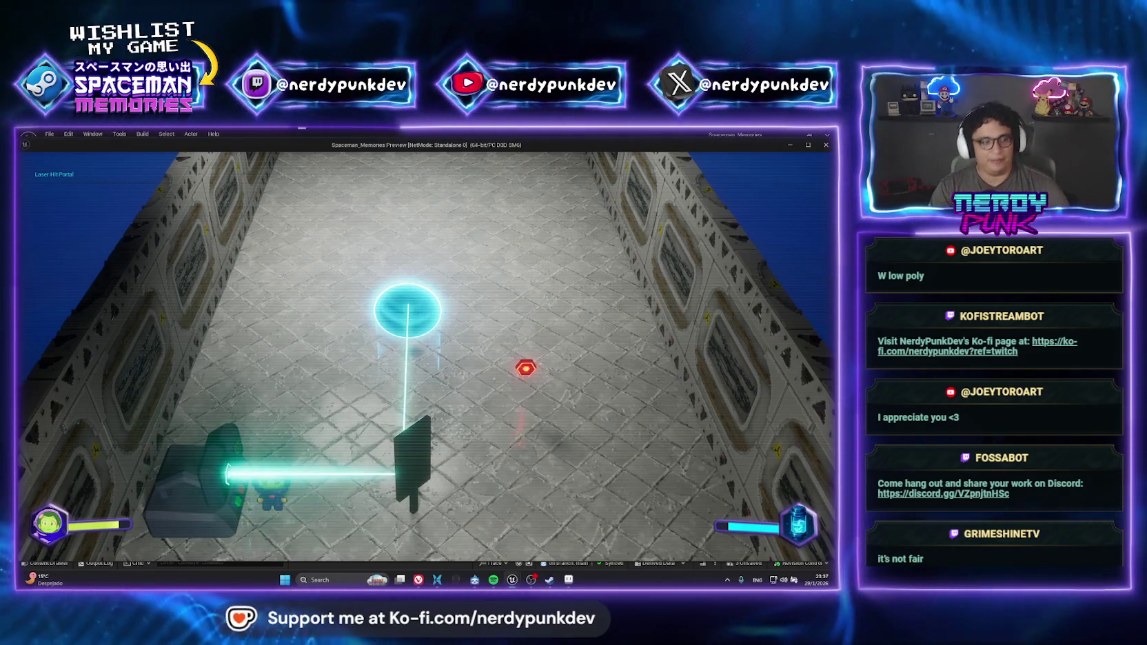
pyautogui.press('Escape')
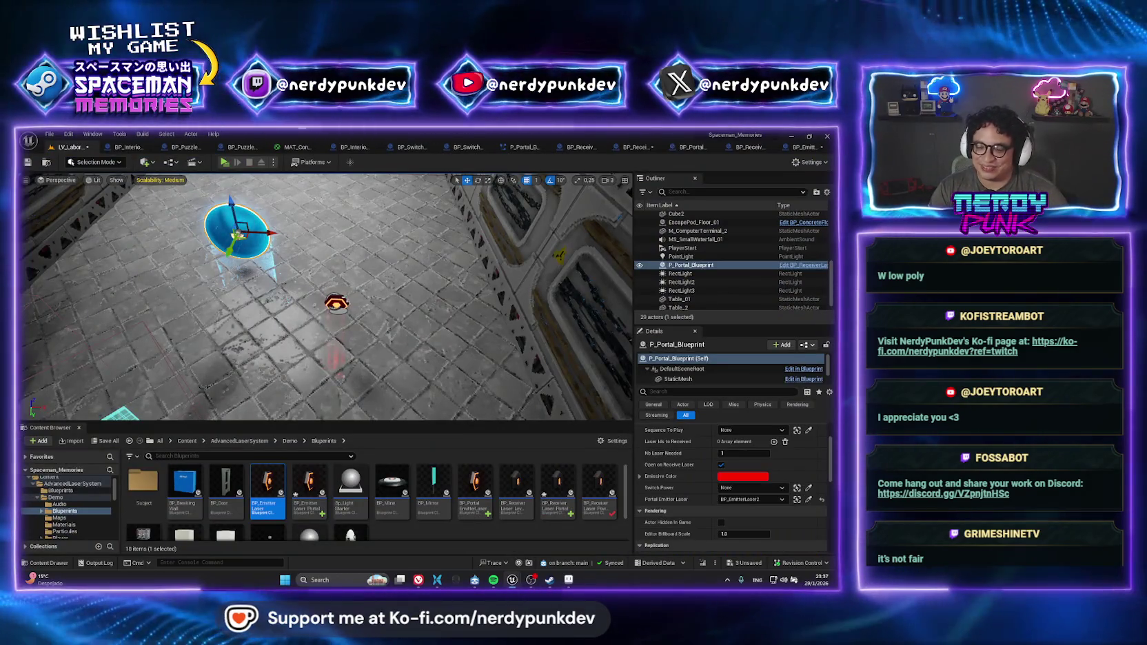
# Turn on Active Laser for BP_EmitterLaser2 and playtest the level
pyautogui.click(336, 304)
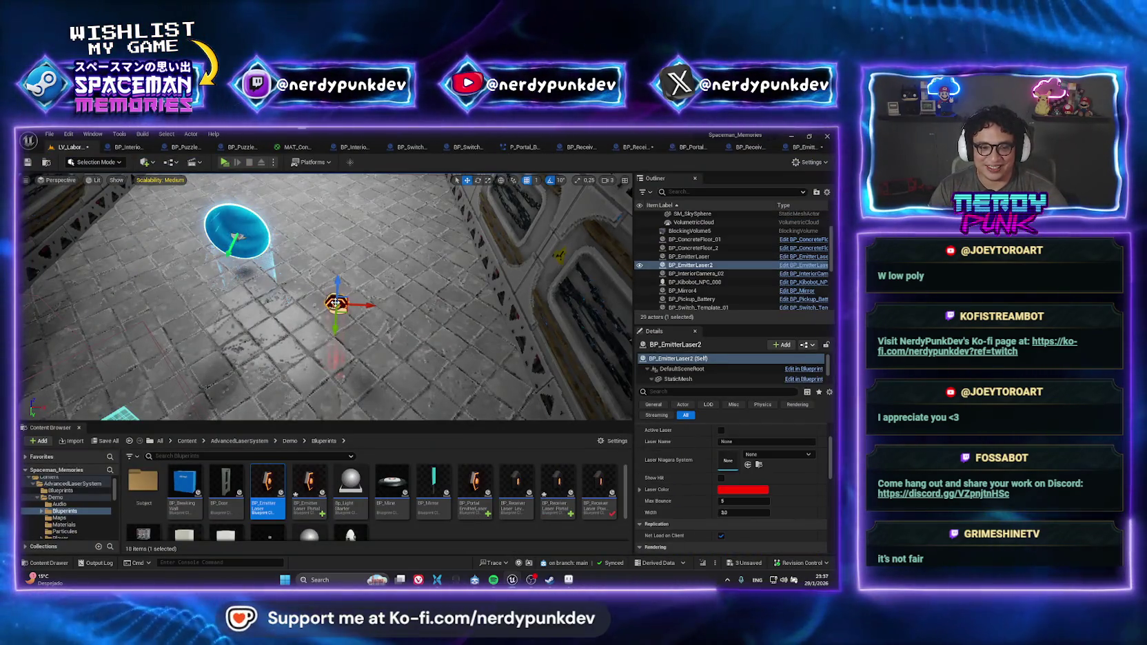
pyautogui.scroll(2, 793, 483)
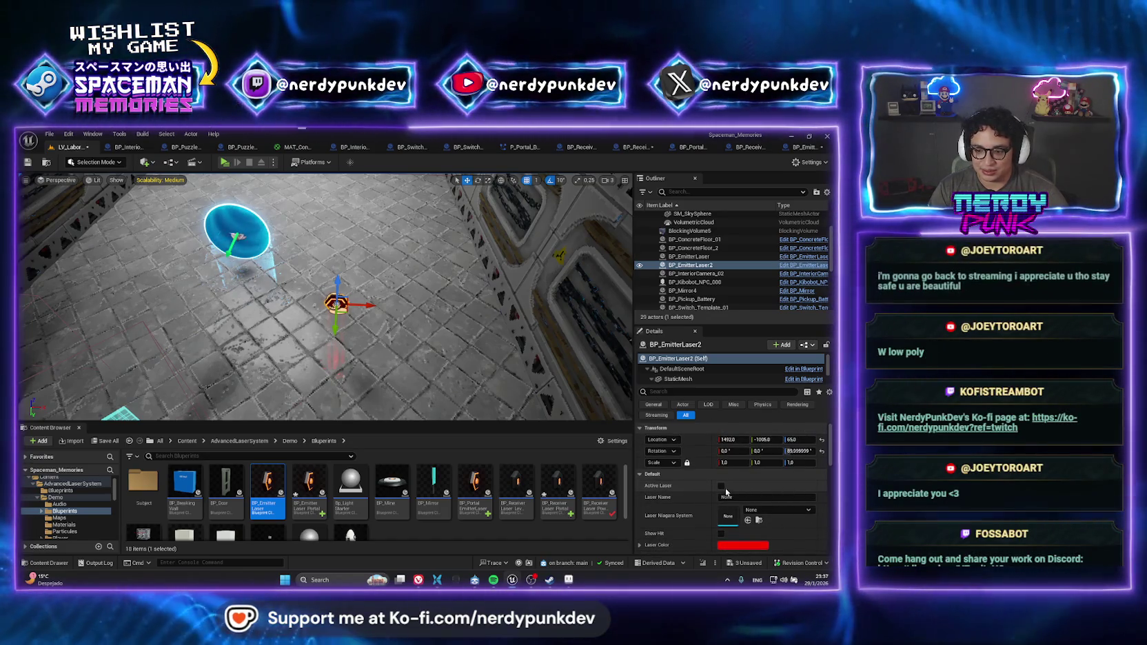
pyautogui.click(722, 486)
pyautogui.click(224, 163)
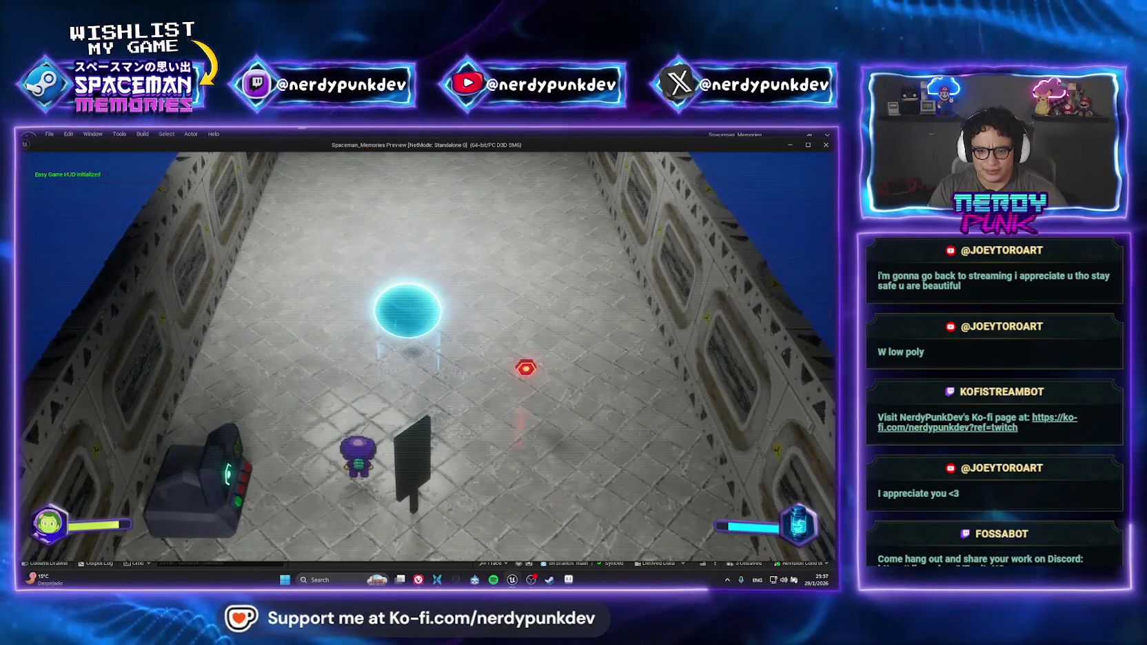
pyautogui.press('Escape')
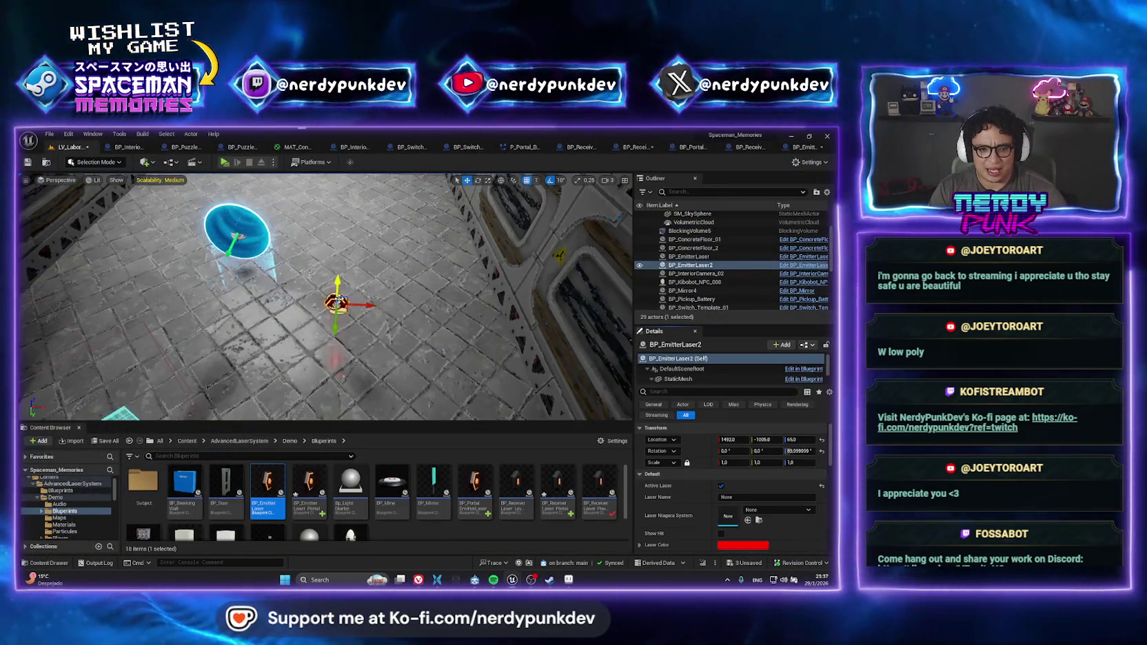
# Open the BP_EmitterLaser blueprint, return to the level and confirm Active Laser stays on
pyautogui.moveTo(337, 298); pyautogui.dragTo(304, 295)
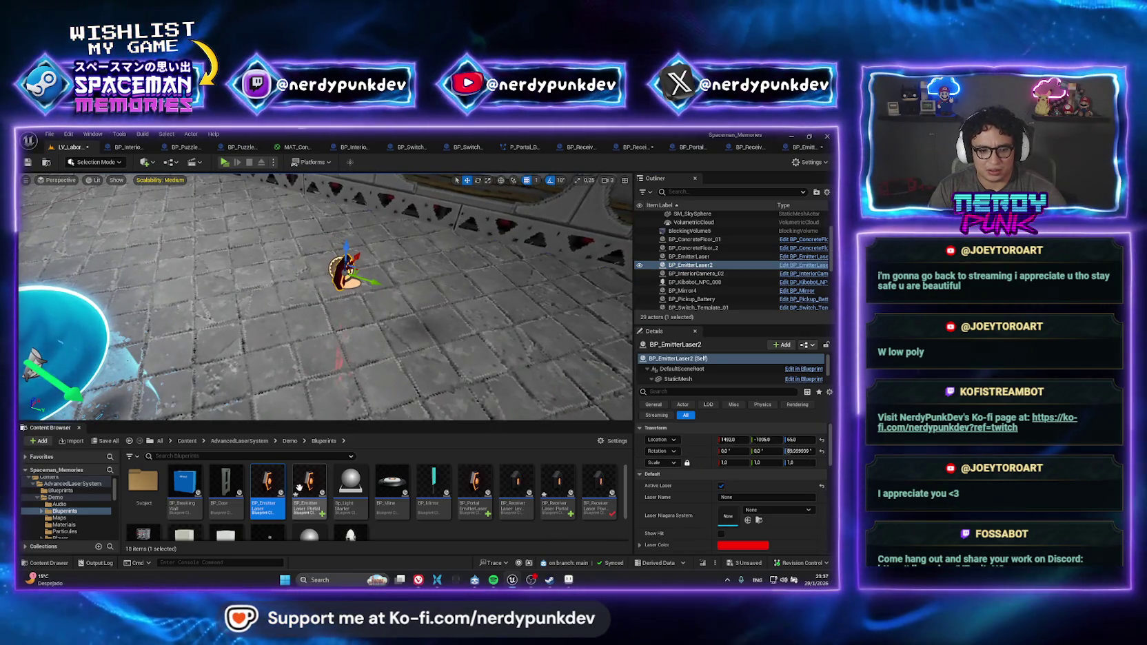
pyautogui.doubleClick(269, 486)
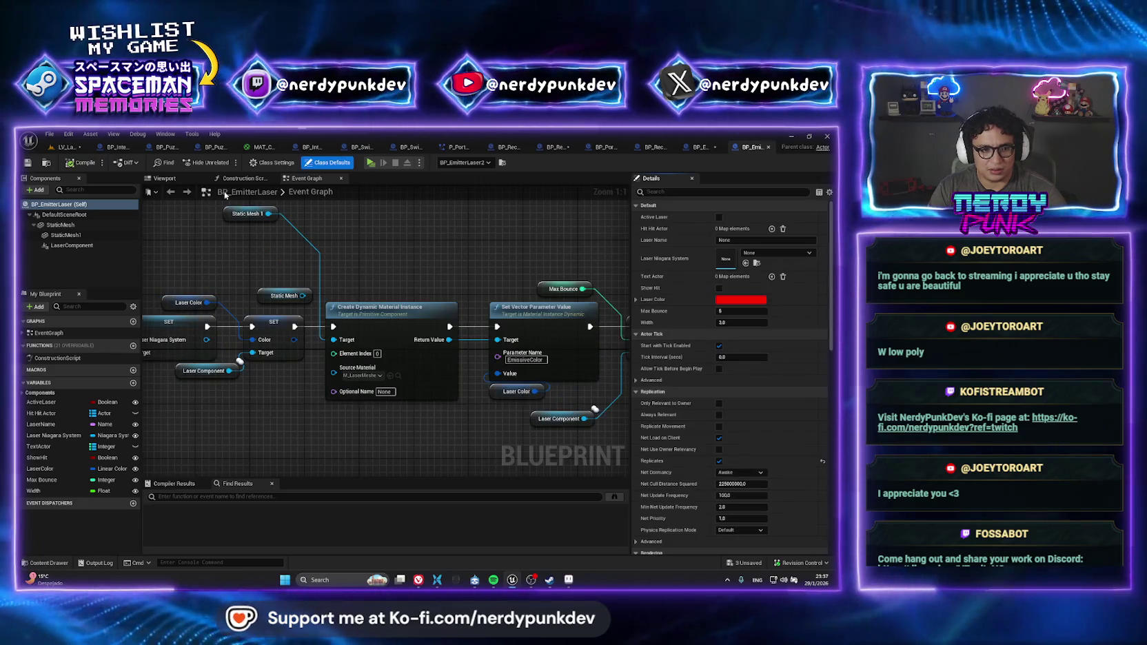
pyautogui.click(65, 148)
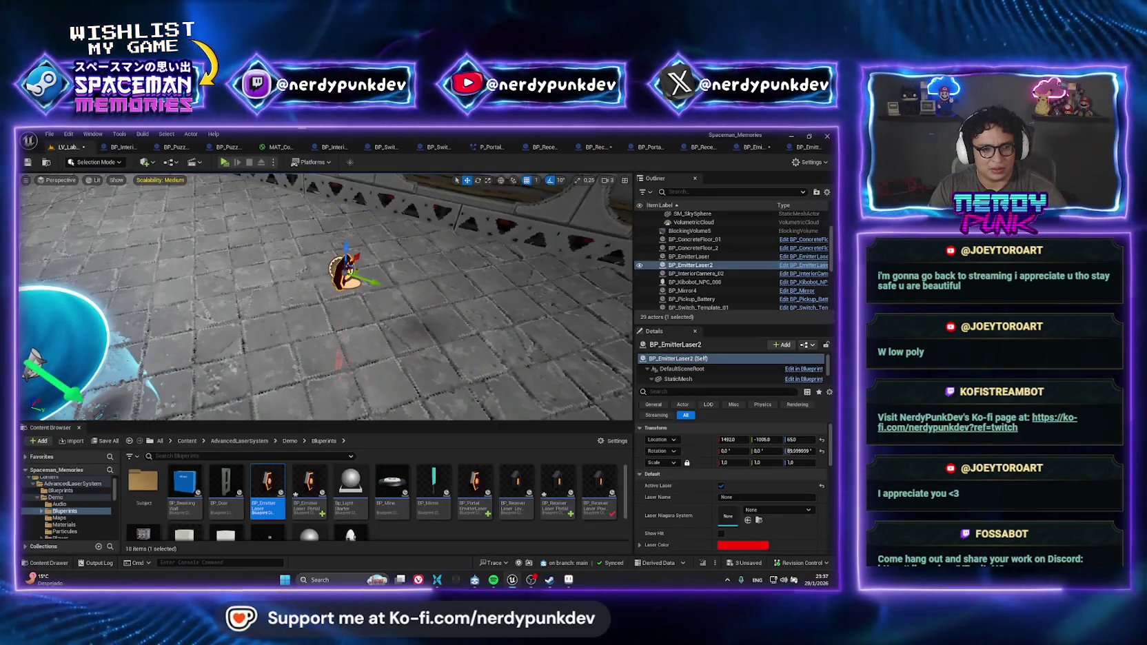
pyautogui.click(721, 486)
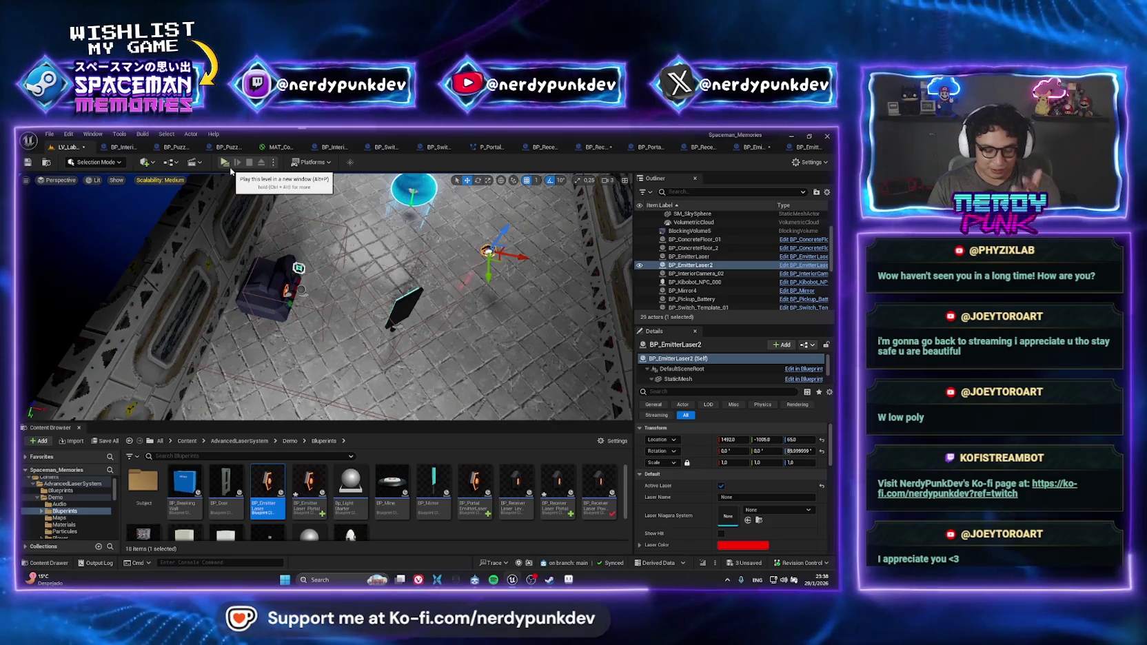
# Frame the emitter in the viewport and close the unneeded interior blueprint tab
pyautogui.press('f')
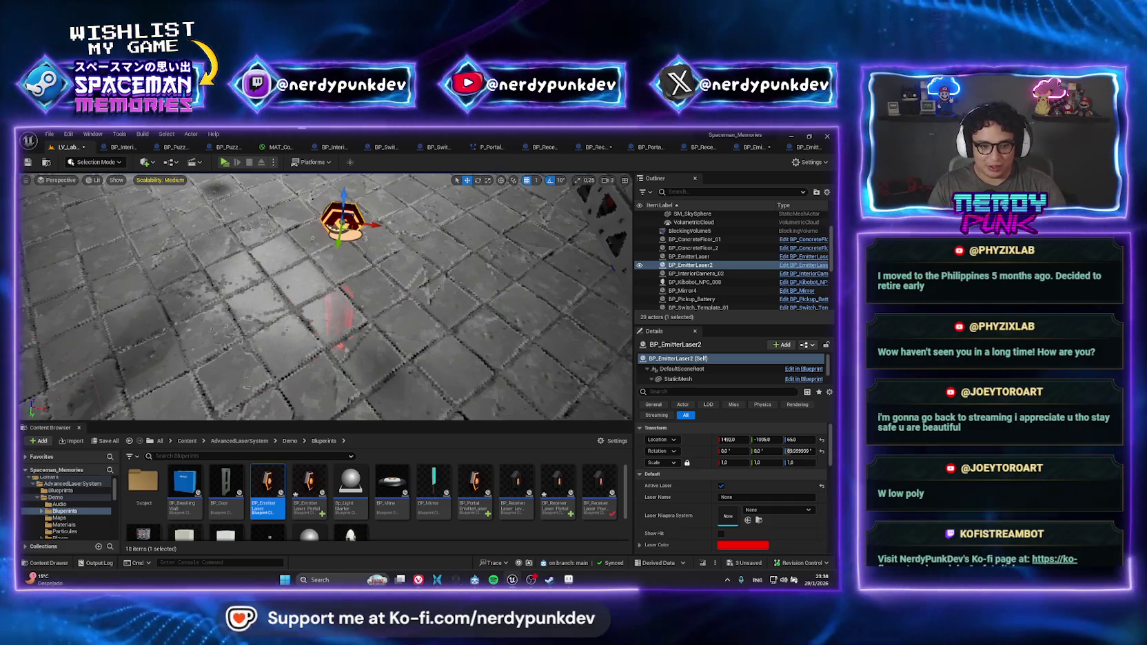
pyautogui.press('f')
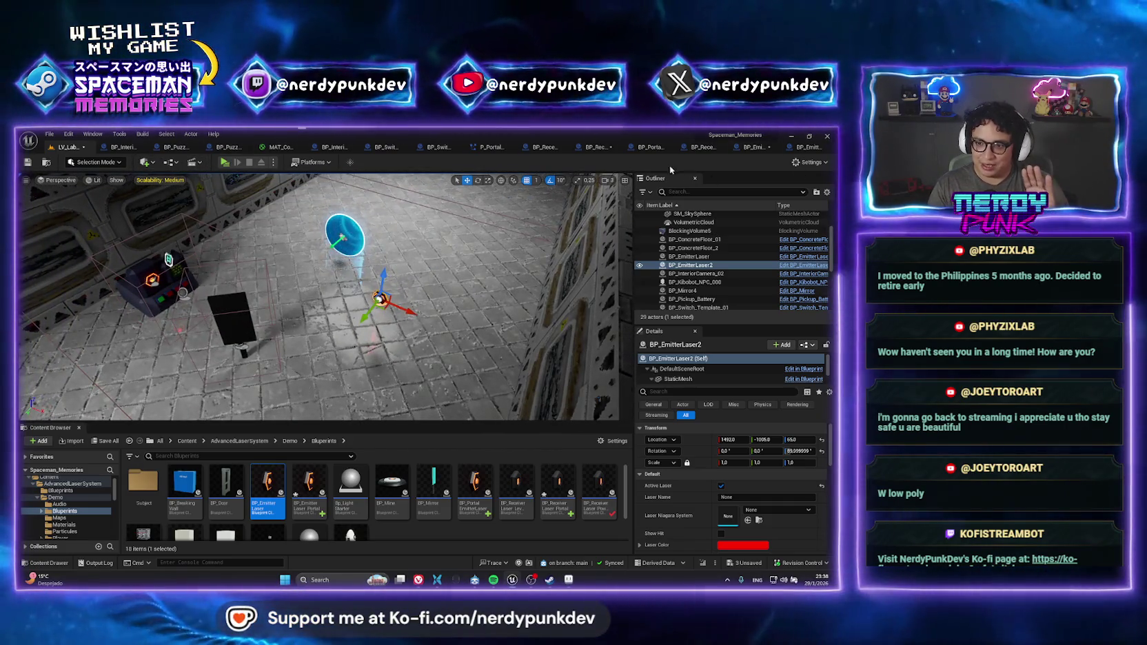
pyautogui.click(146, 147)
pyautogui.doubleClick(504, 134)
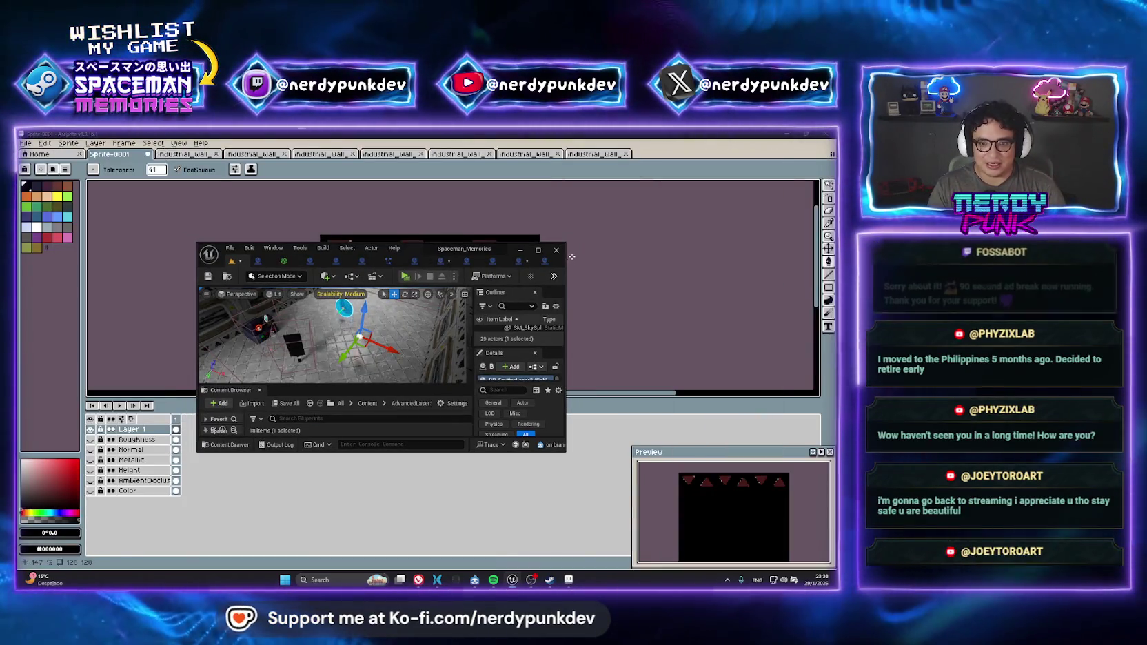
pyautogui.doubleClick(504, 254)
# Close BP_Puzzle, the material editor and every remaining asset tab beside LV_Laboratory_01
pyautogui.click(131, 147)
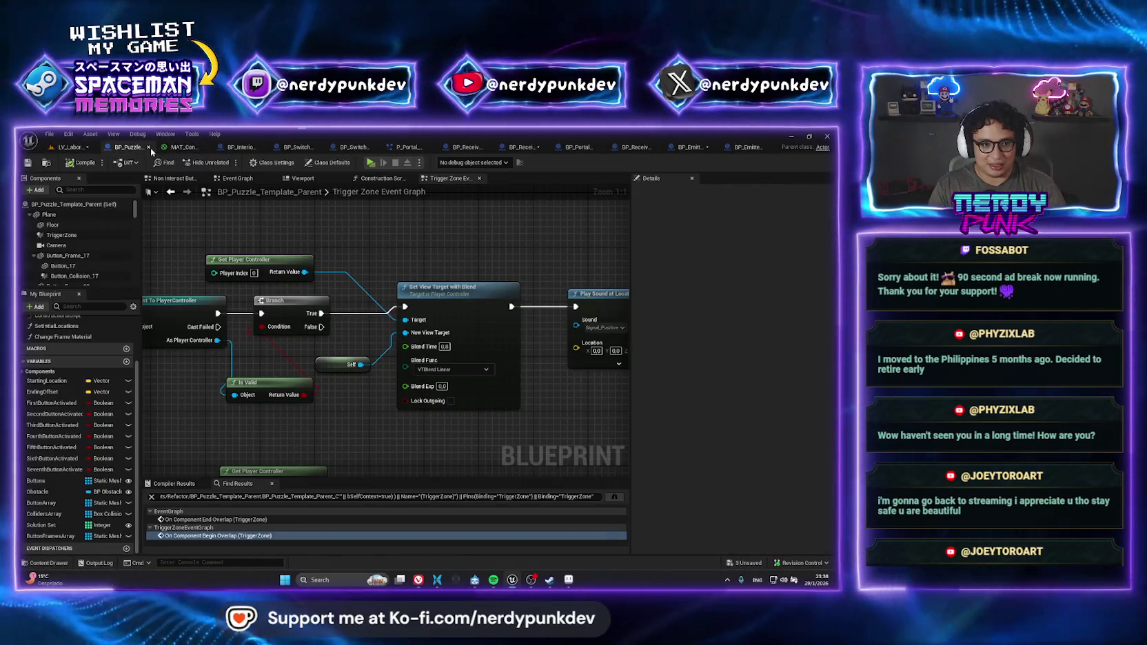
pyautogui.click(150, 148)
pyautogui.click(181, 149)
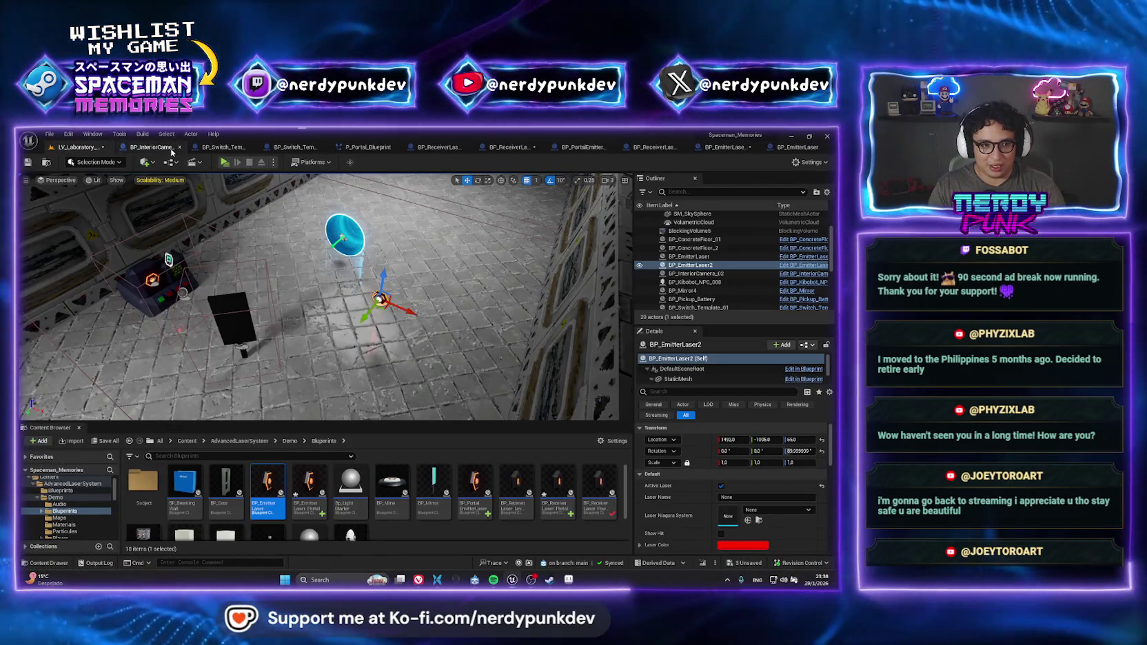
pyautogui.click(181, 149)
pyautogui.click(197, 149)
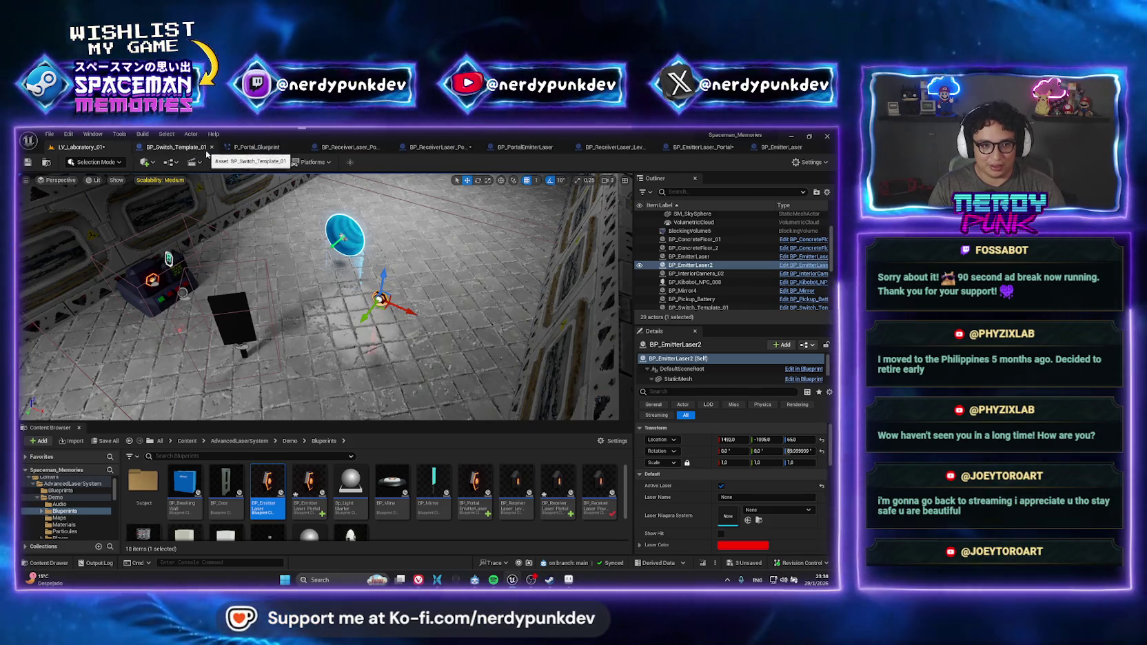
pyautogui.click(212, 148)
pyautogui.click(213, 148)
pyautogui.click(214, 147)
pyautogui.click(214, 148)
pyautogui.click(215, 147)
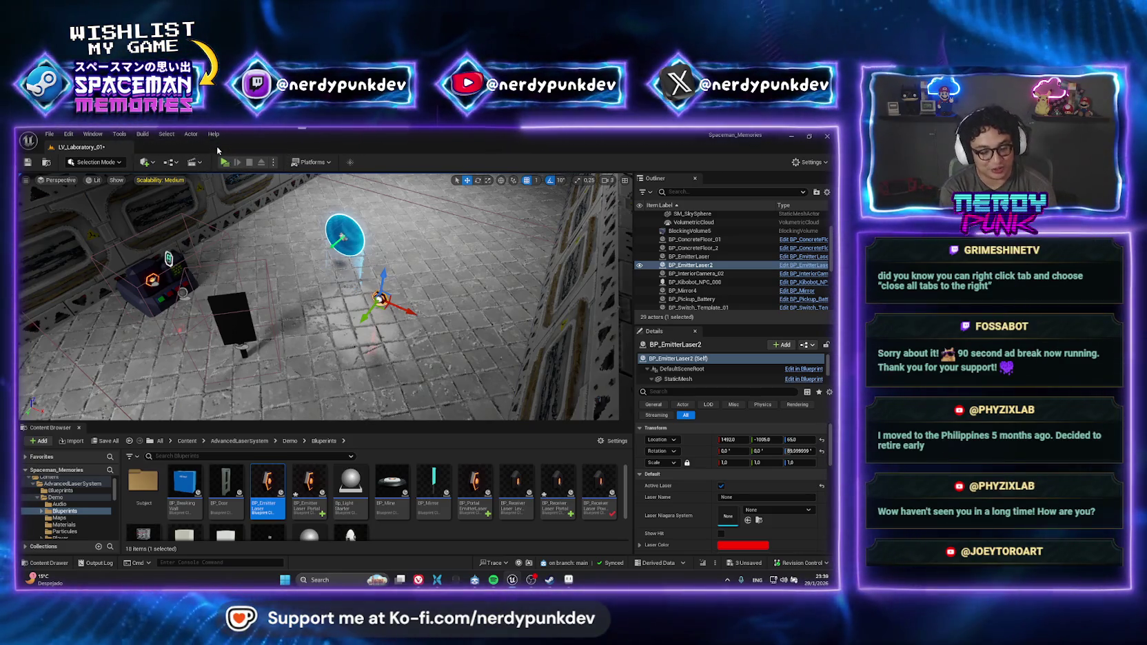
pyautogui.click(215, 147)
pyautogui.click(216, 148)
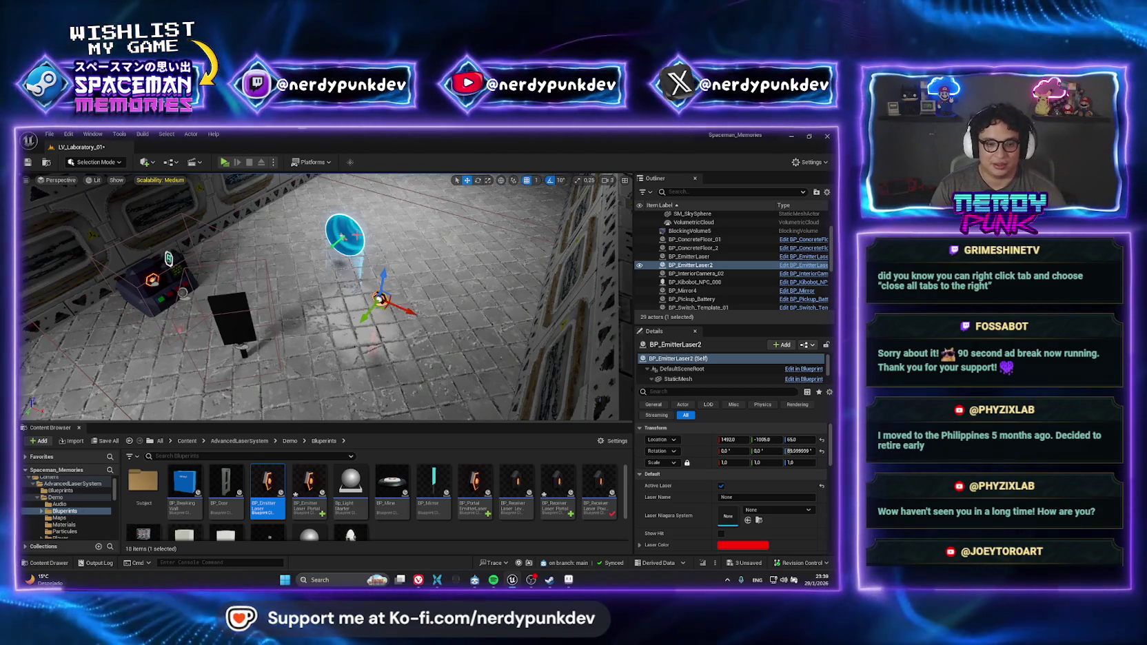
# Select P_Portal_Blueprint so its Details replace the emitter's
pyautogui.click(344, 235)
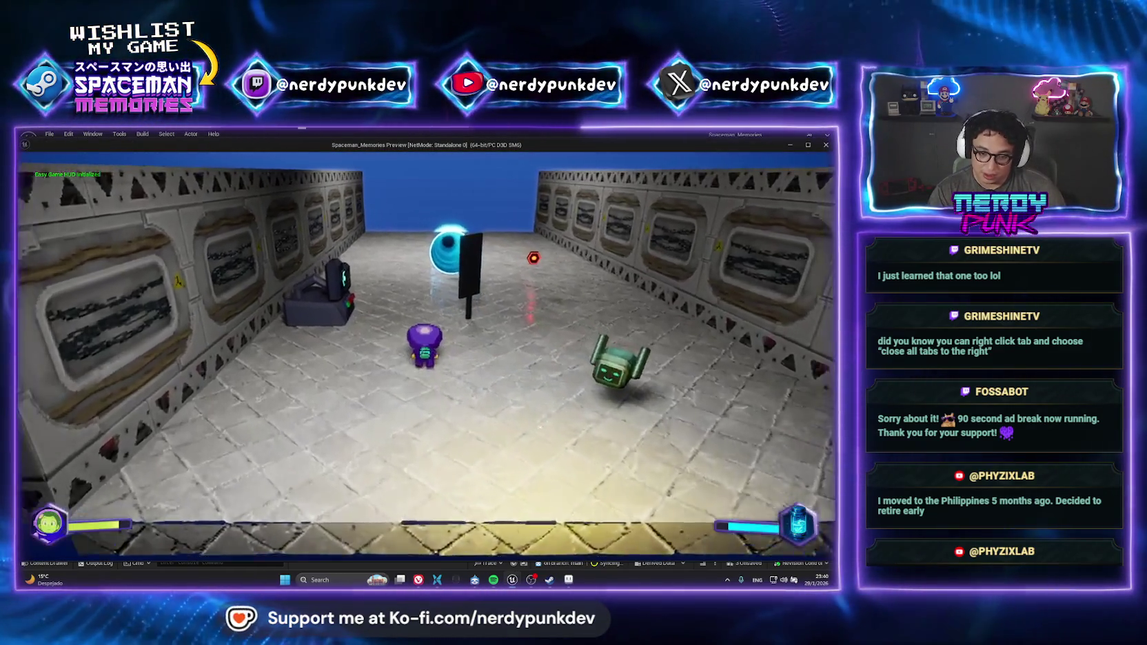
pyautogui.press('a')
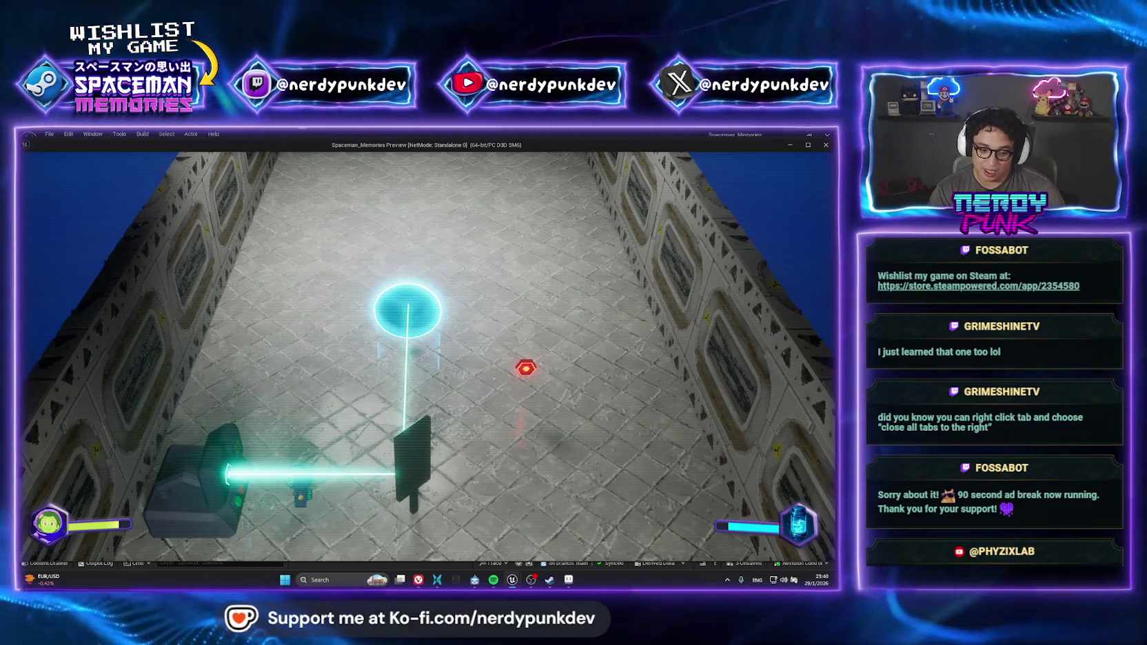
pyautogui.press('Escape')
pyautogui.moveTo(518, 343); pyautogui.dragTo(517, 297)
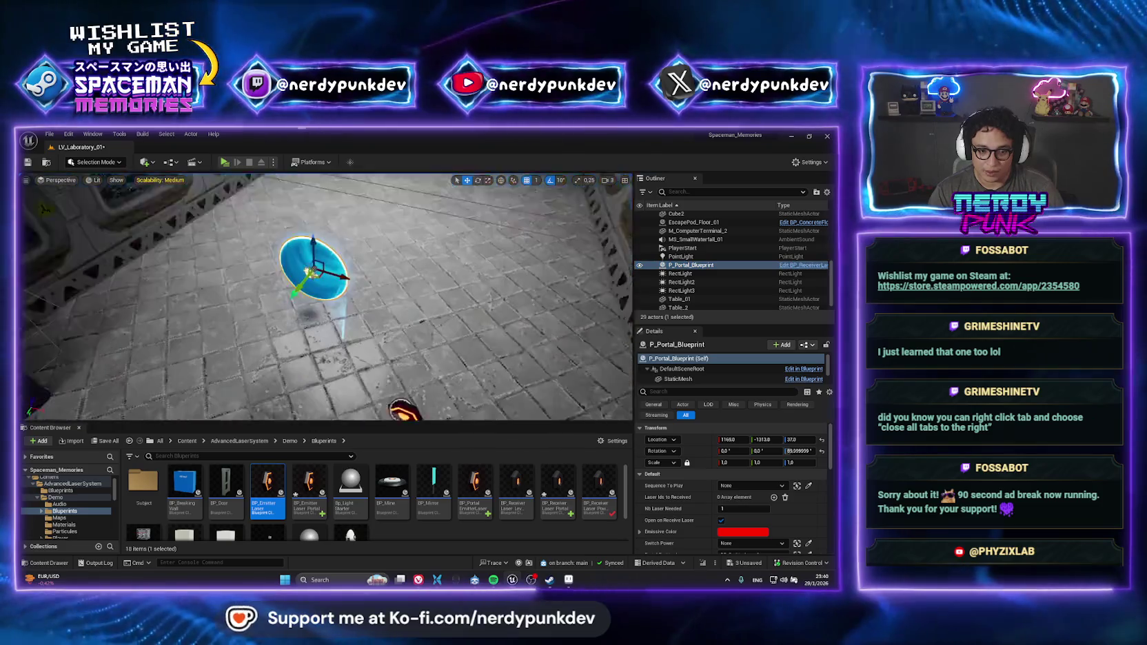
# Slide BP_EmitterLaser2 further along Y and reassign it as the portal's Portal Emitter Laser
pyautogui.click(359, 271)
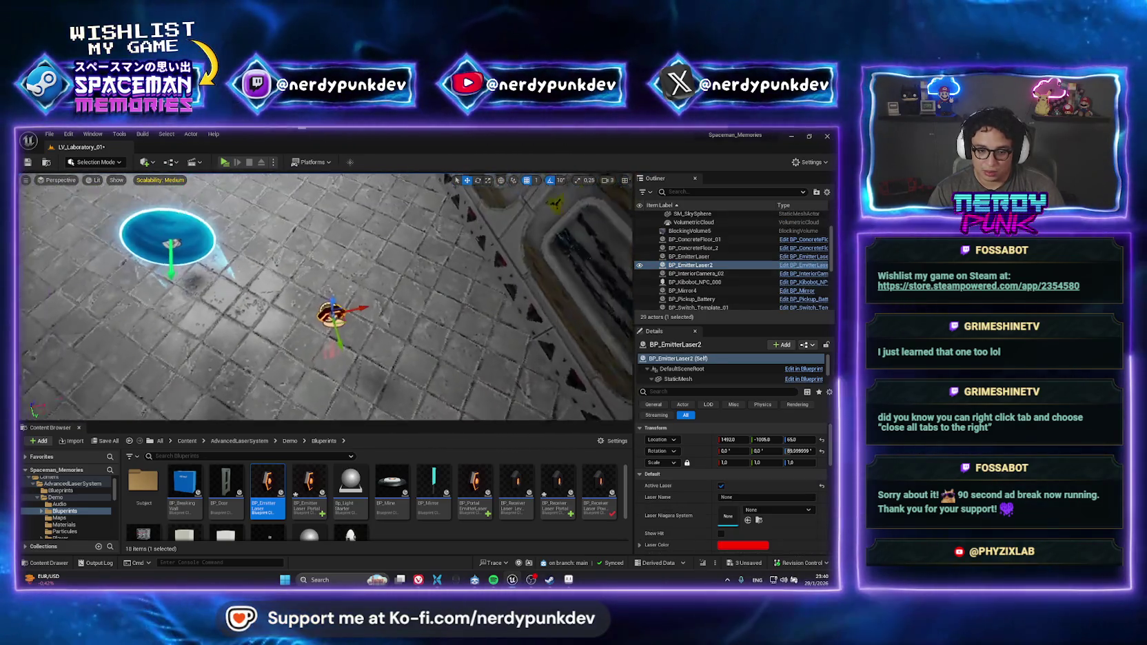
pyautogui.moveTo(336, 333); pyautogui.dragTo(330, 300)
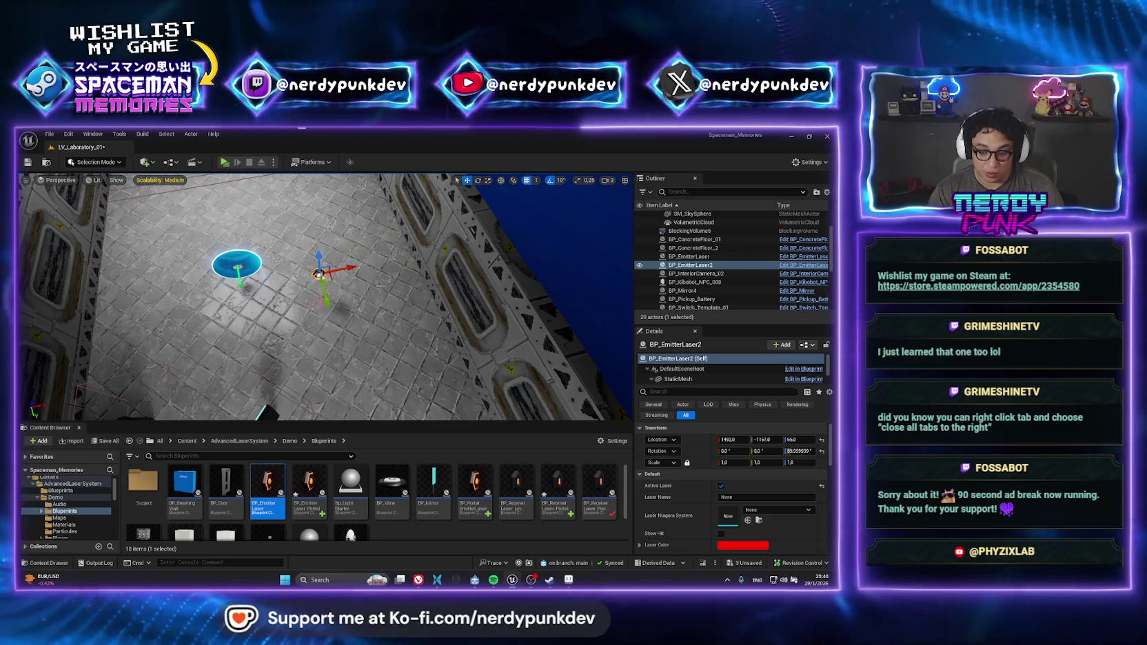
pyautogui.click(237, 265)
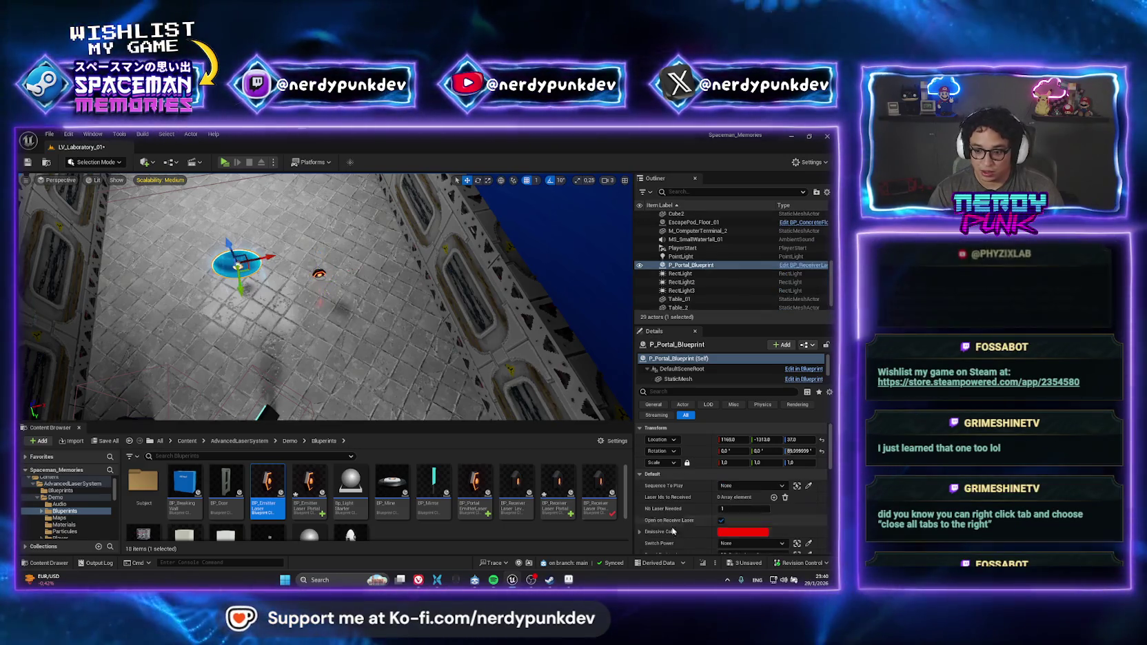
pyautogui.scroll(-3, 762, 510)
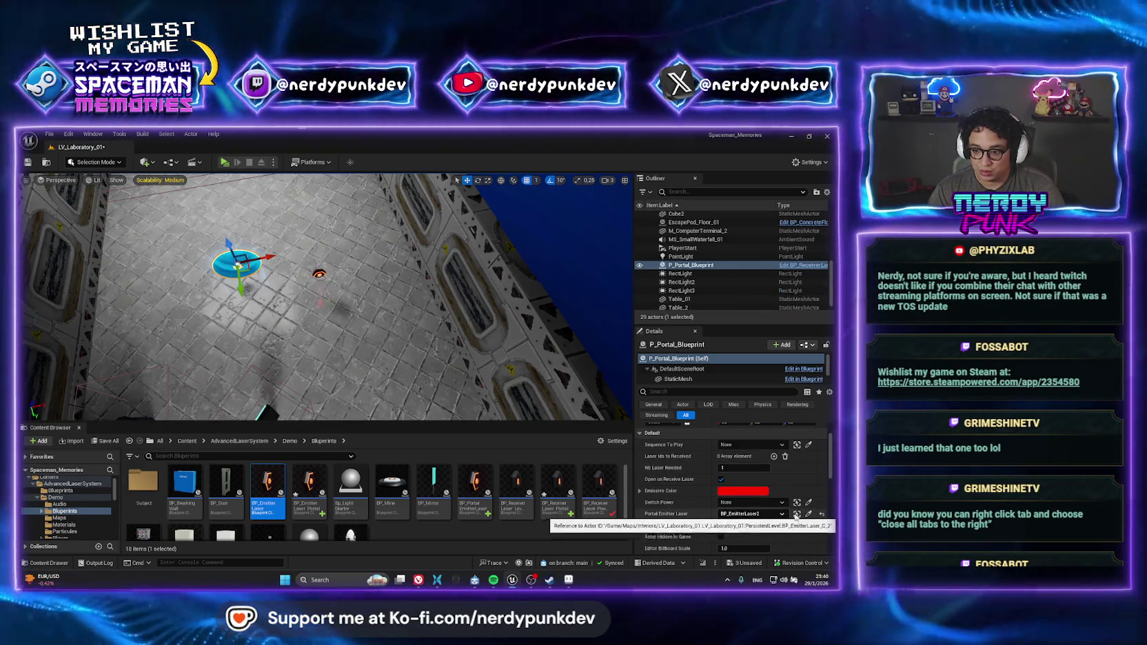
pyautogui.click(808, 514)
pyautogui.click(319, 271)
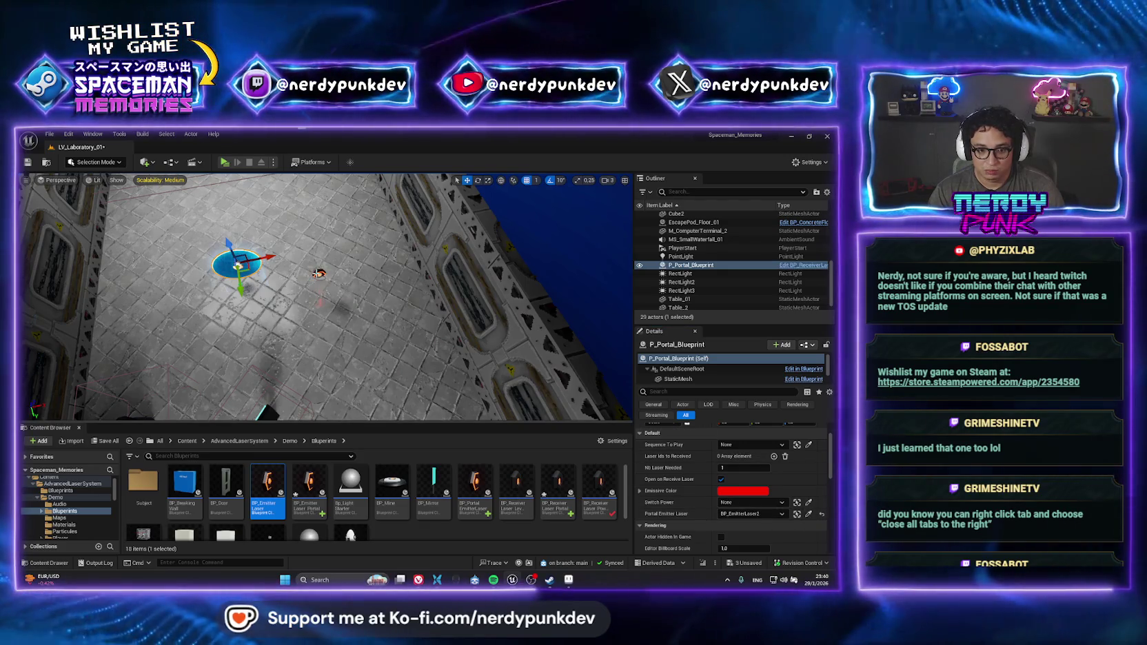
# Delete BP_EmitterLaser2, confirm, and duplicate BP_EmitterLaser into the room's centre
pyautogui.click(318, 273)
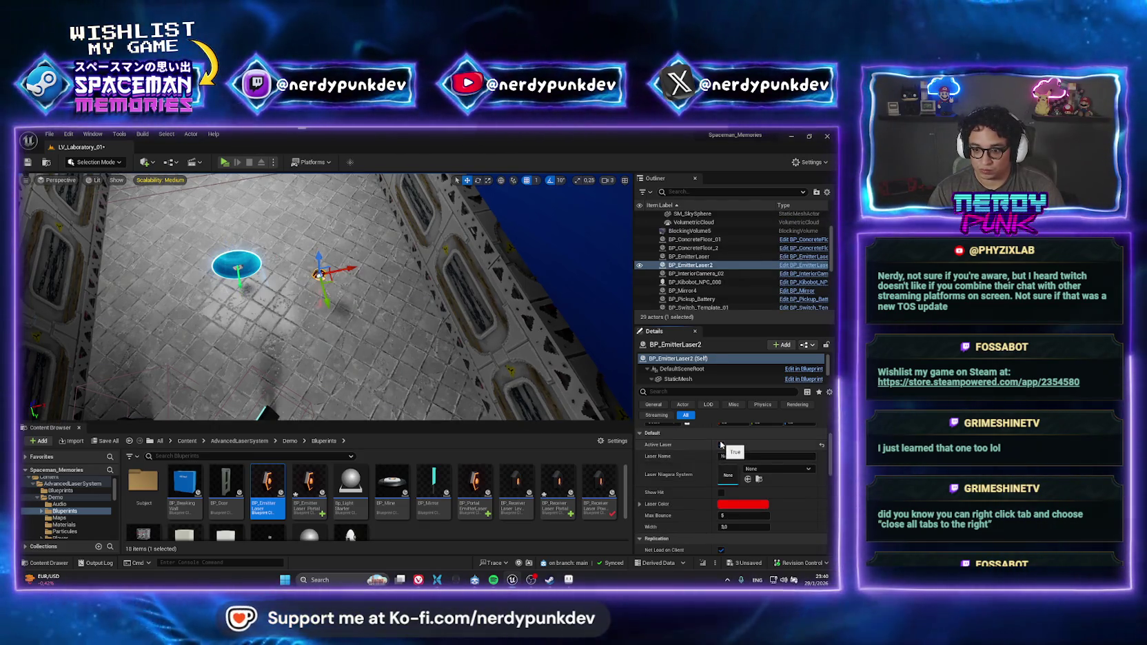
pyautogui.press('Delete')
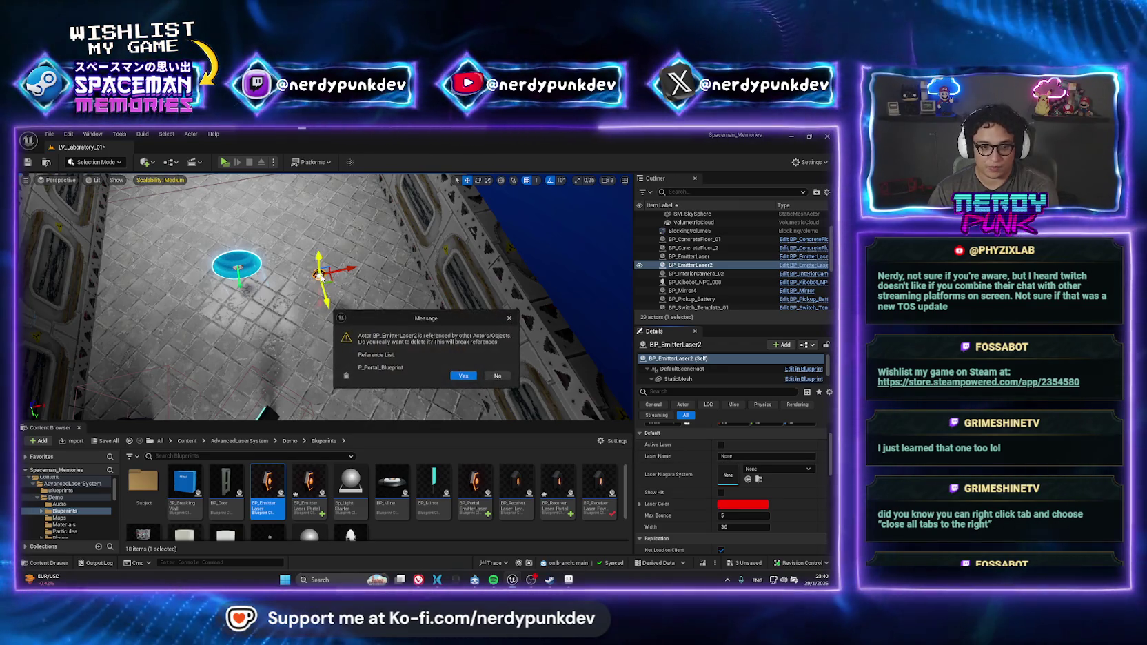
pyautogui.click(463, 375)
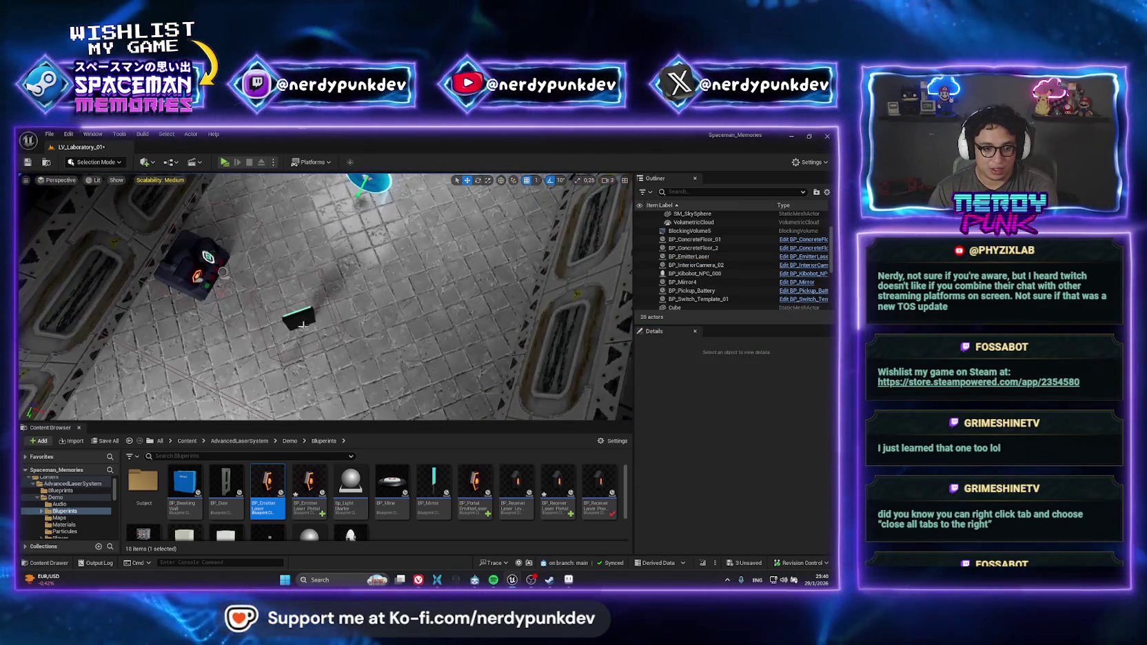
pyautogui.hotkey('ctrl', 'z')
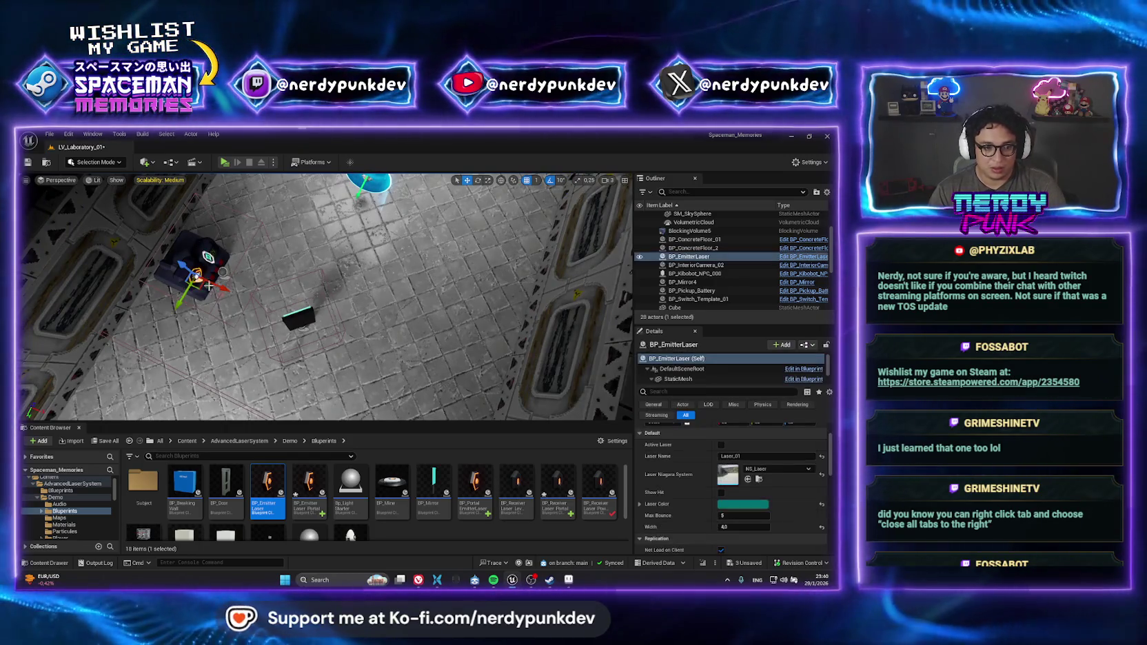
pyautogui.moveTo(375, 319); pyautogui.dragTo(558, 414)
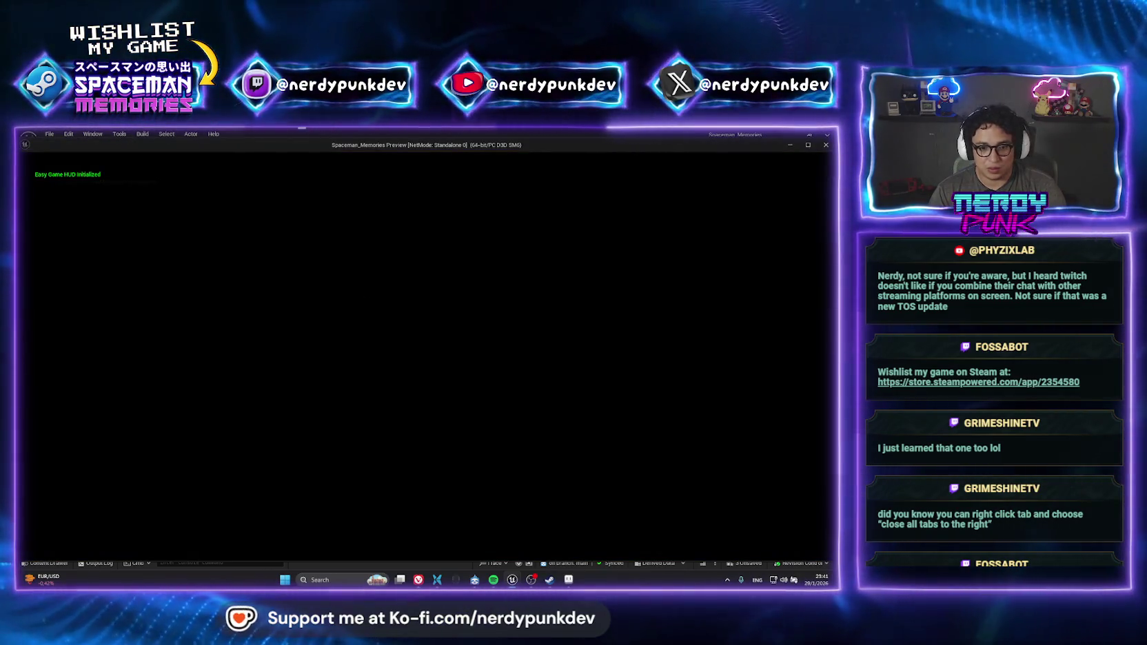
# Close the playtest and rotate the duplicated emitter to a new angle
pyautogui.press('Escape')
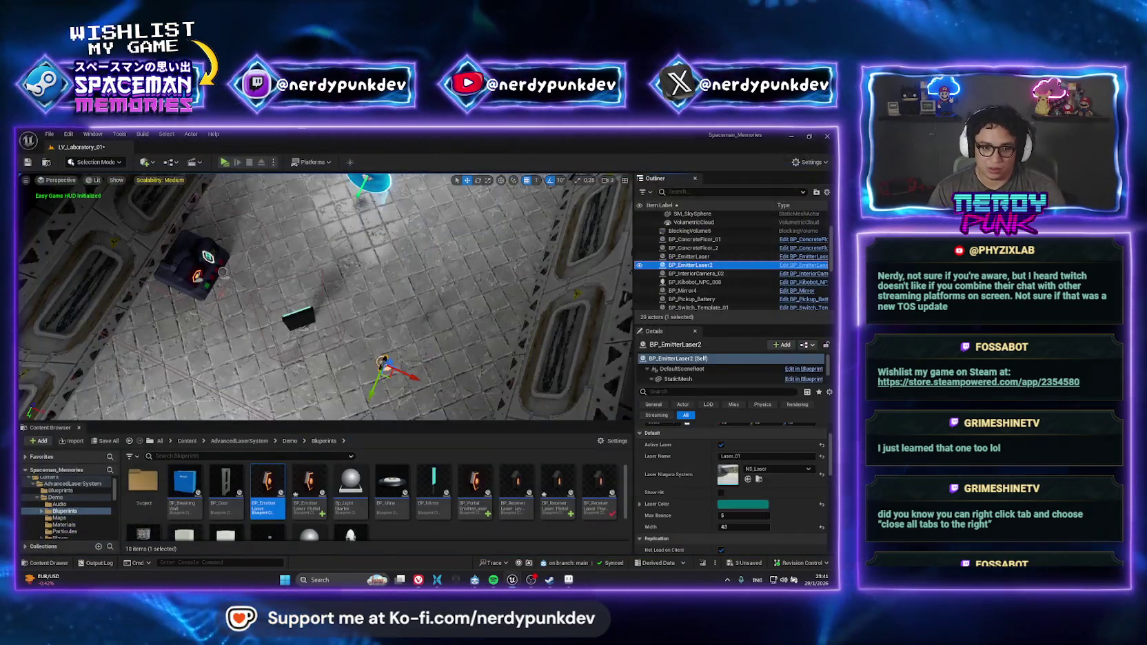
pyautogui.moveTo(431, 386)
pyautogui.mouseDown()
pyautogui.moveTo(424, 398)
pyautogui.moveTo(350, 395)
pyautogui.mouseUp()
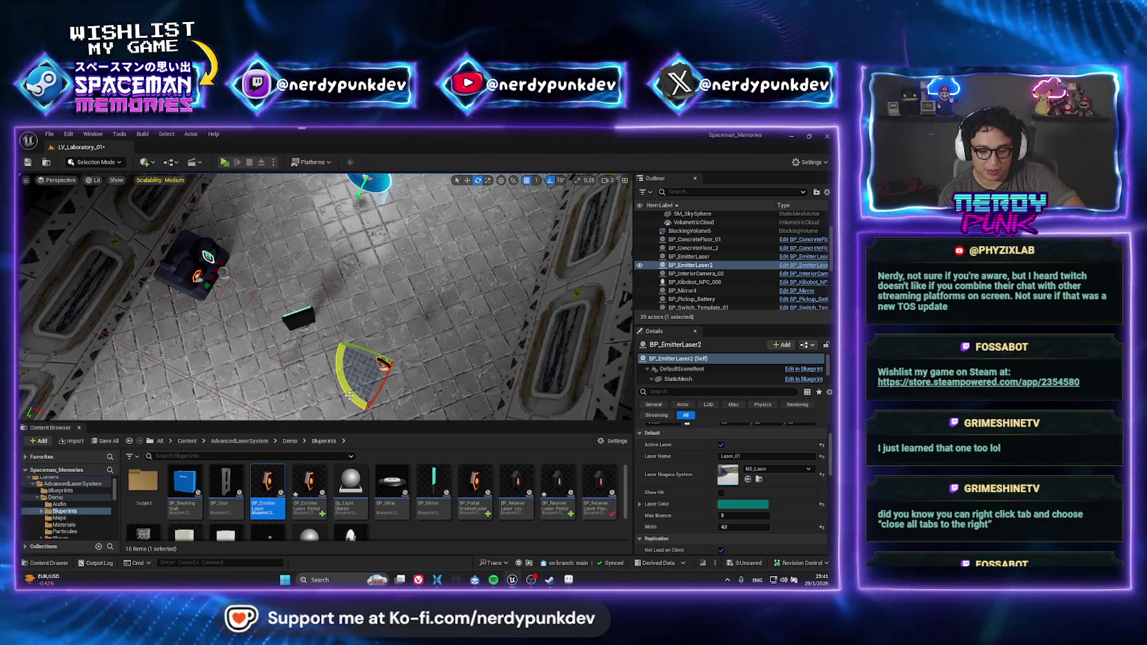
pyautogui.moveTo(350, 395); pyautogui.dragTo(350, 395)
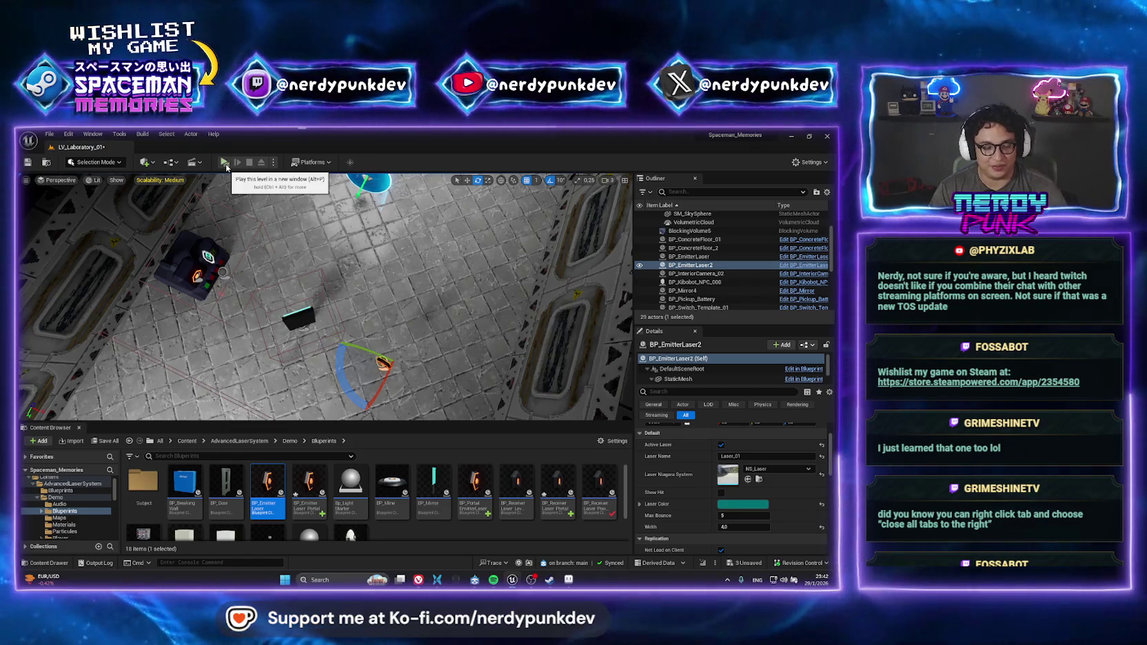
pyautogui.moveTo(310, 290)
pyautogui.mouseDown()
pyautogui.moveTo(276, 304)
pyautogui.moveTo(276, 283)
pyautogui.mouseUp()
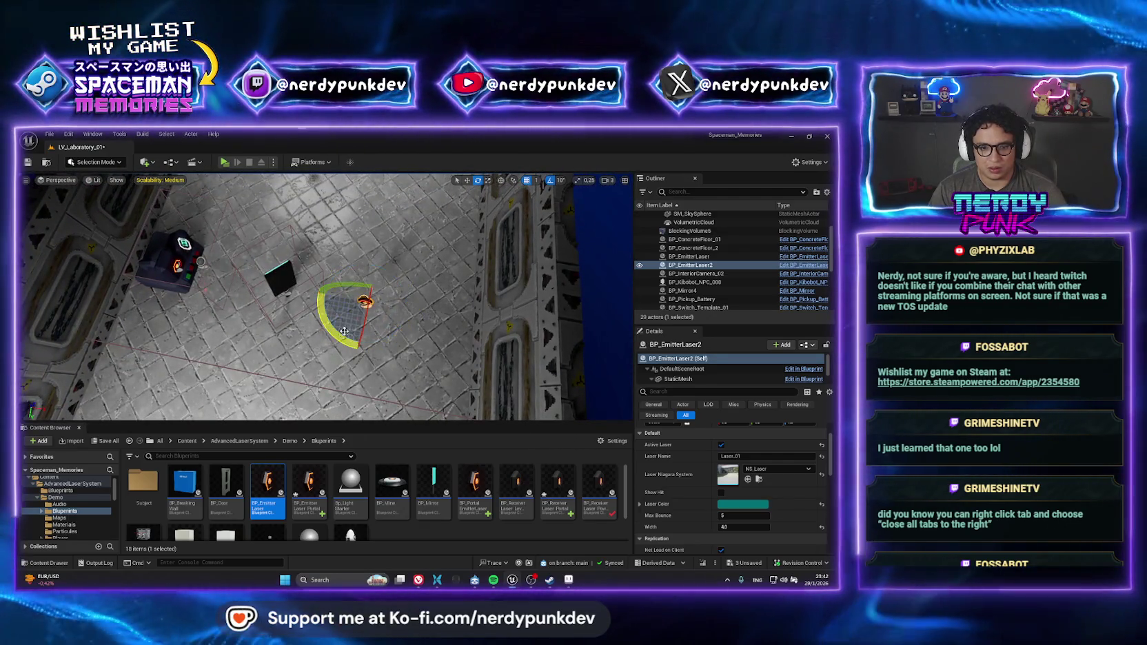
# Delete the rotated emitter and drop a fresh copy mid-room, turned 90 degrees
pyautogui.press('w')
pyautogui.press('Delete')
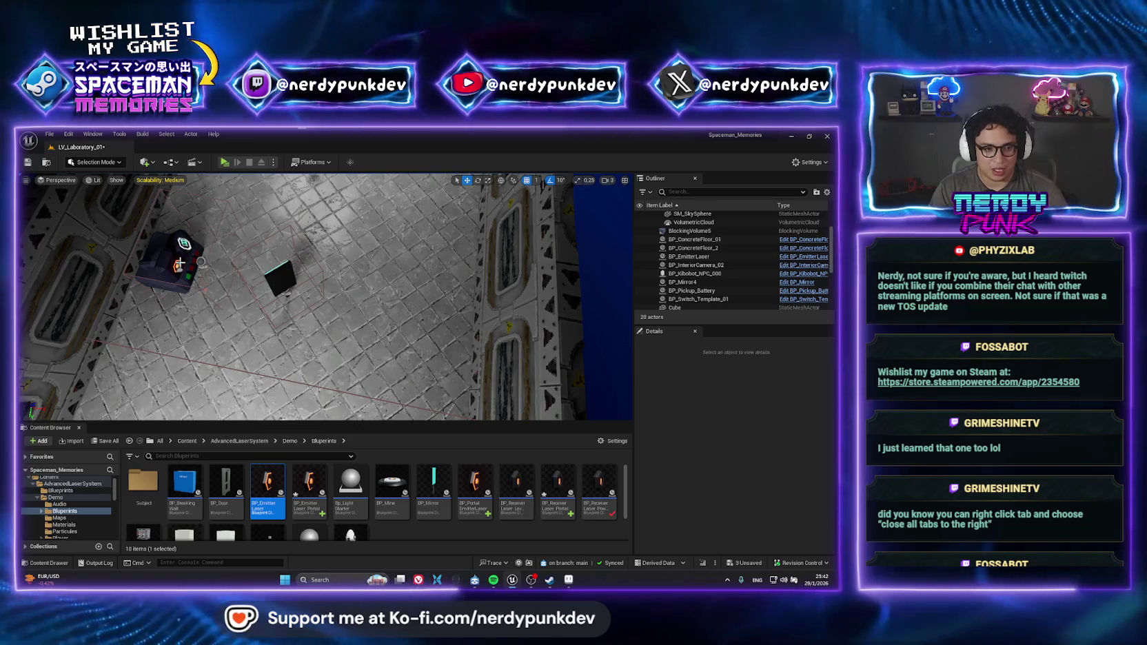
pyautogui.click(180, 260)
pyautogui.moveTo(180, 261); pyautogui.dragTo(438, 303)
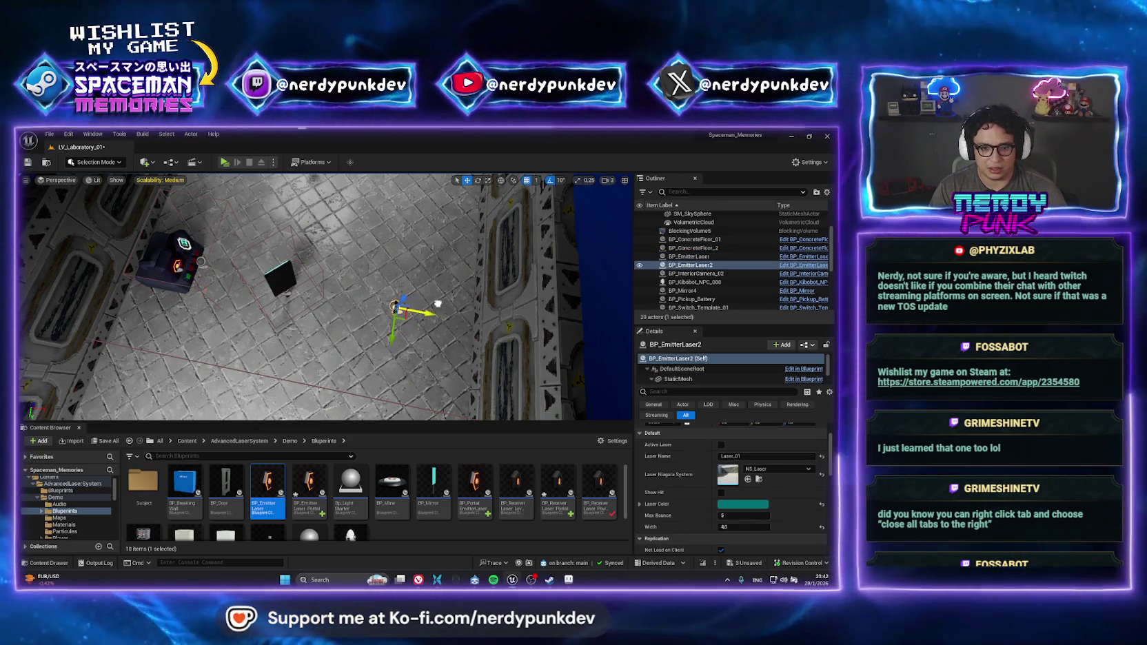
pyautogui.press('e')
pyautogui.moveTo(385, 351); pyautogui.dragTo(385, 351)
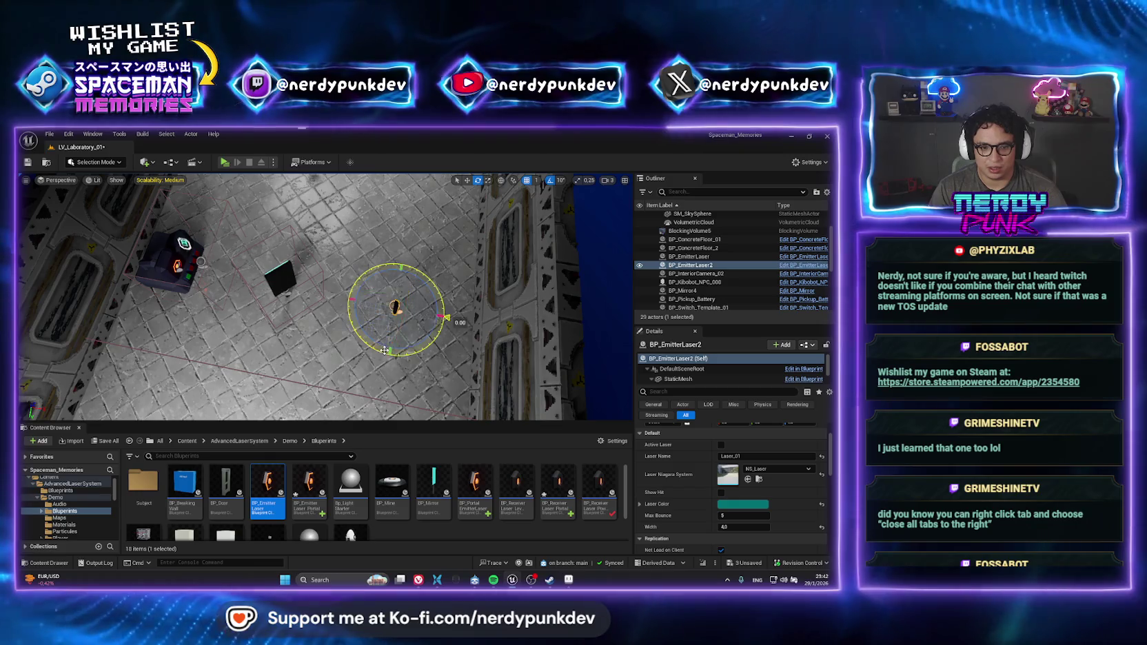
pyautogui.press('w')
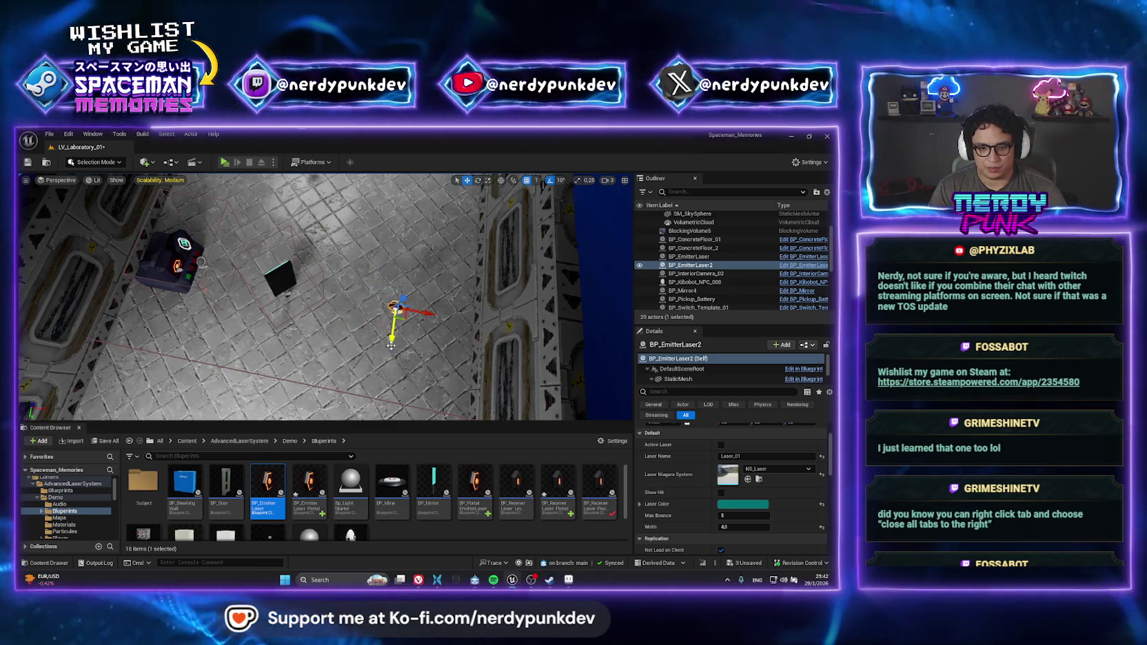
pyautogui.click(298, 280)
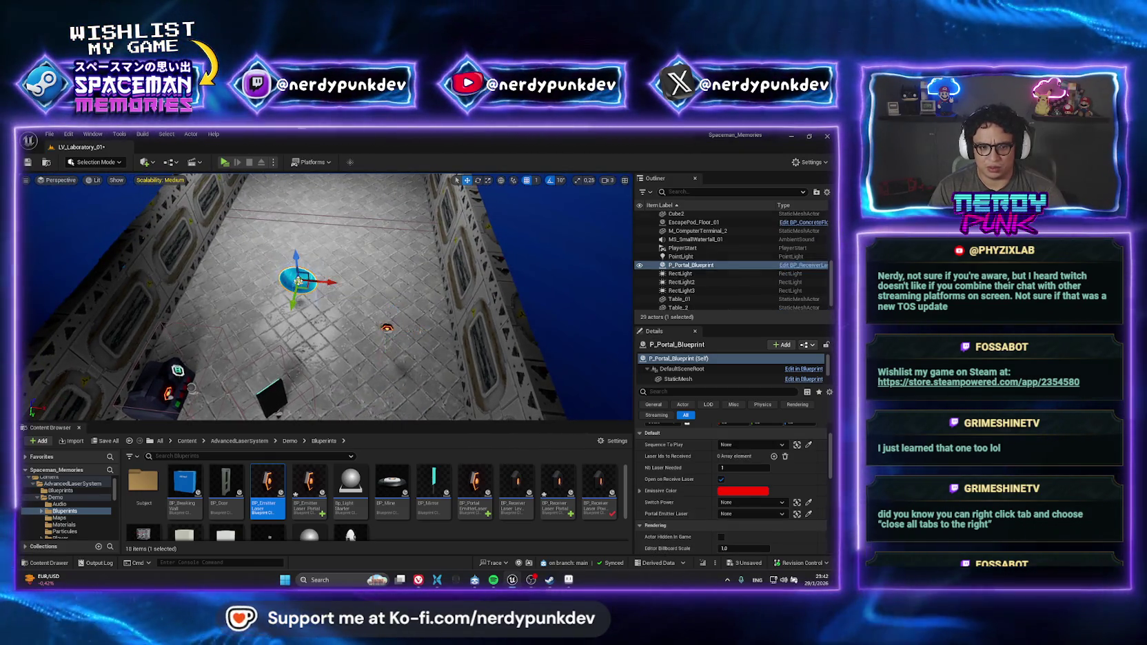
# Eyedrop BP_EmitterLaser2 into the portal's Portal Emitter Laser and playtest the re-emitted beam
pyautogui.click(809, 514)
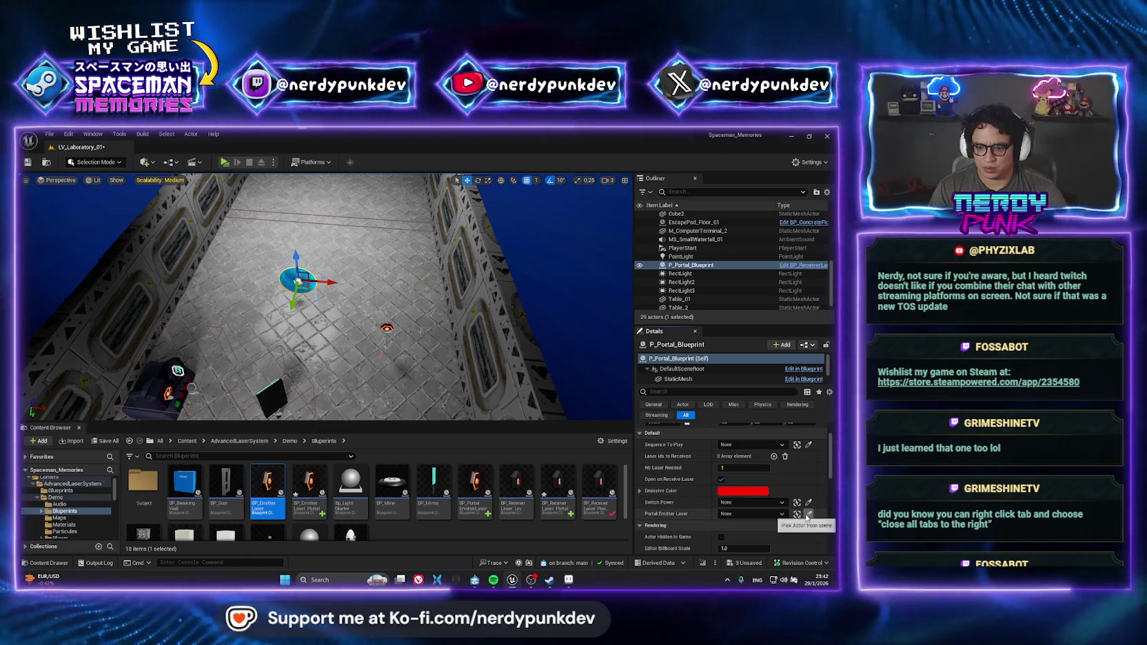
pyautogui.click(387, 327)
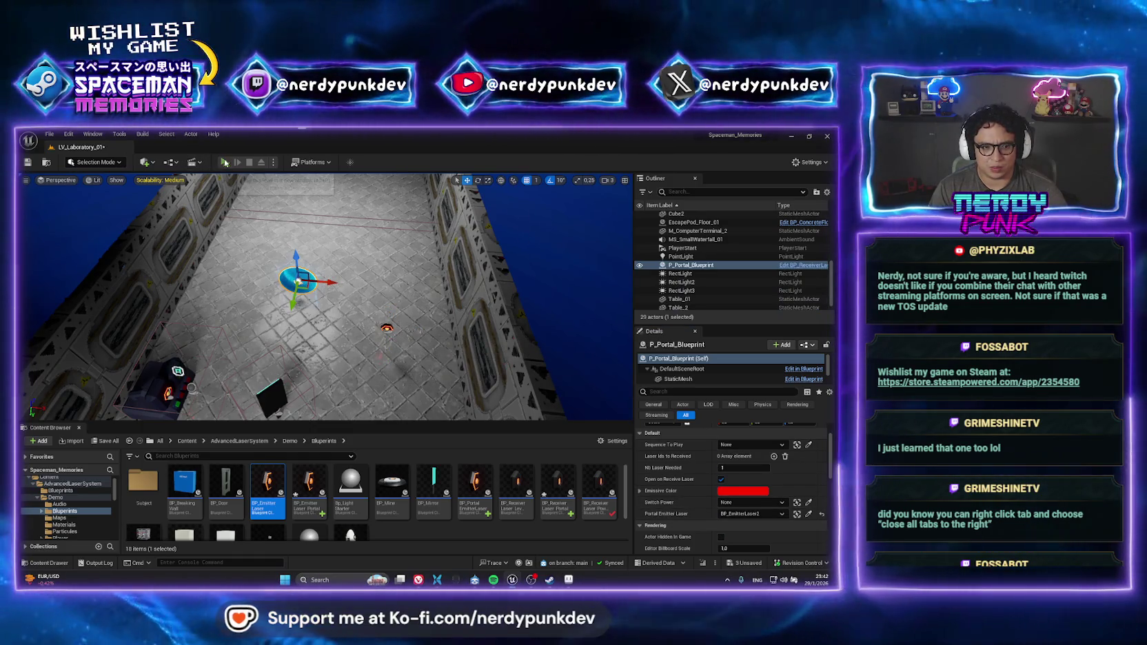
pyautogui.click(224, 162)
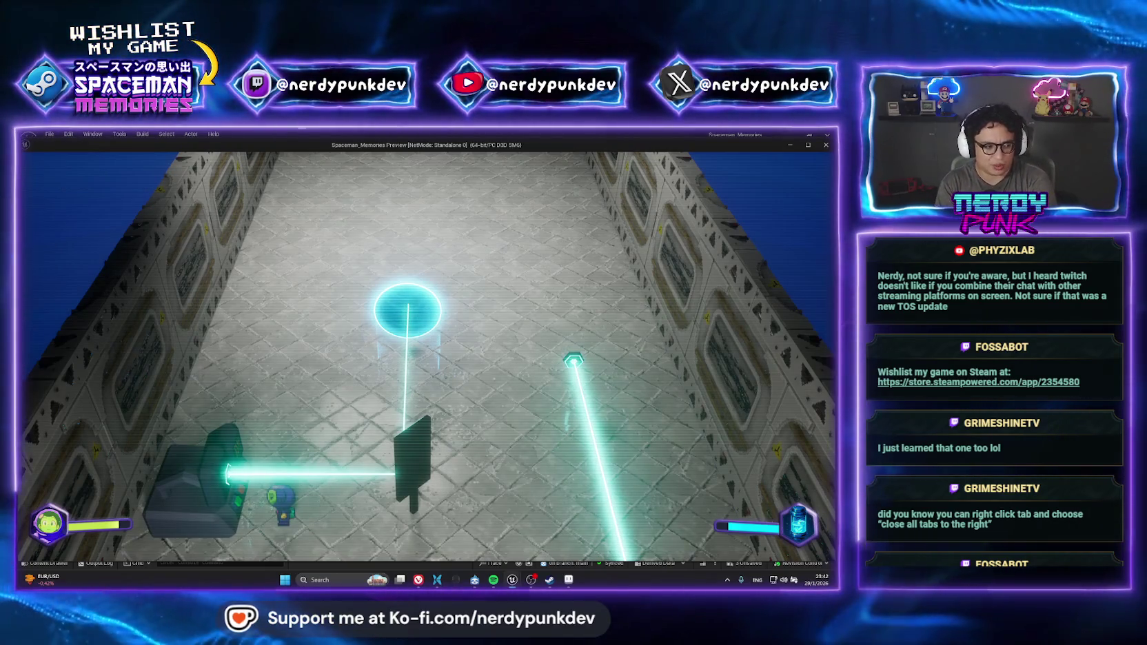
pyautogui.press('Escape')
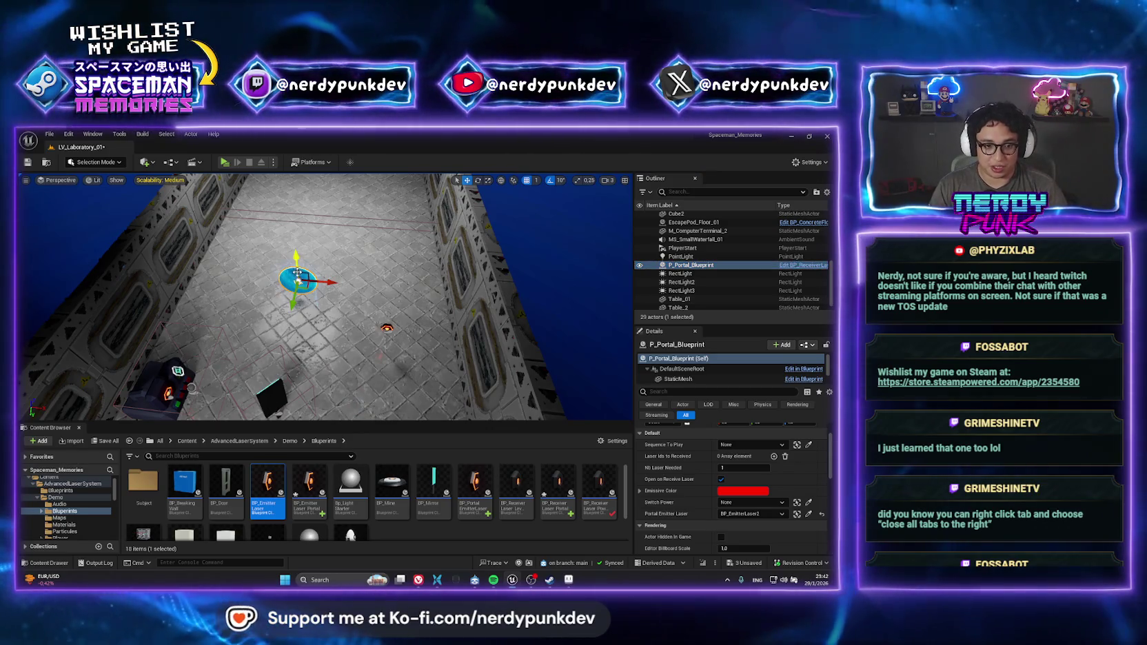
# Browse to and open BP_ReceiverLaser_Portal, inspect PortalEmitterLaser, then return to LV_Laboratory_01
pyautogui.rightClick(690, 265)
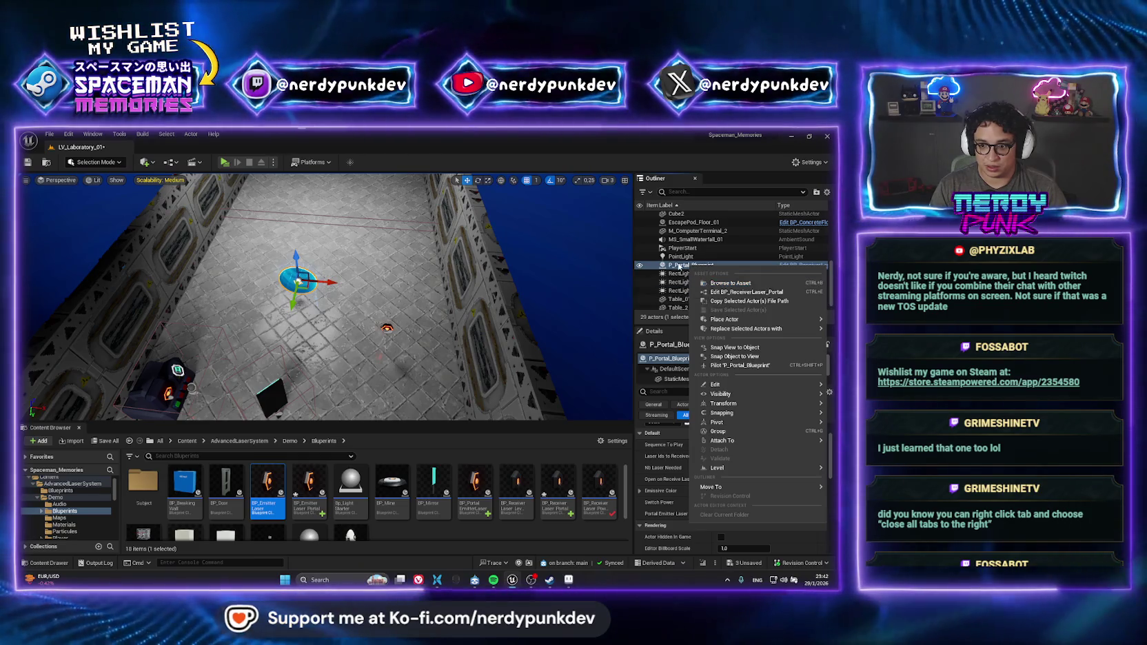
pyautogui.click(721, 283)
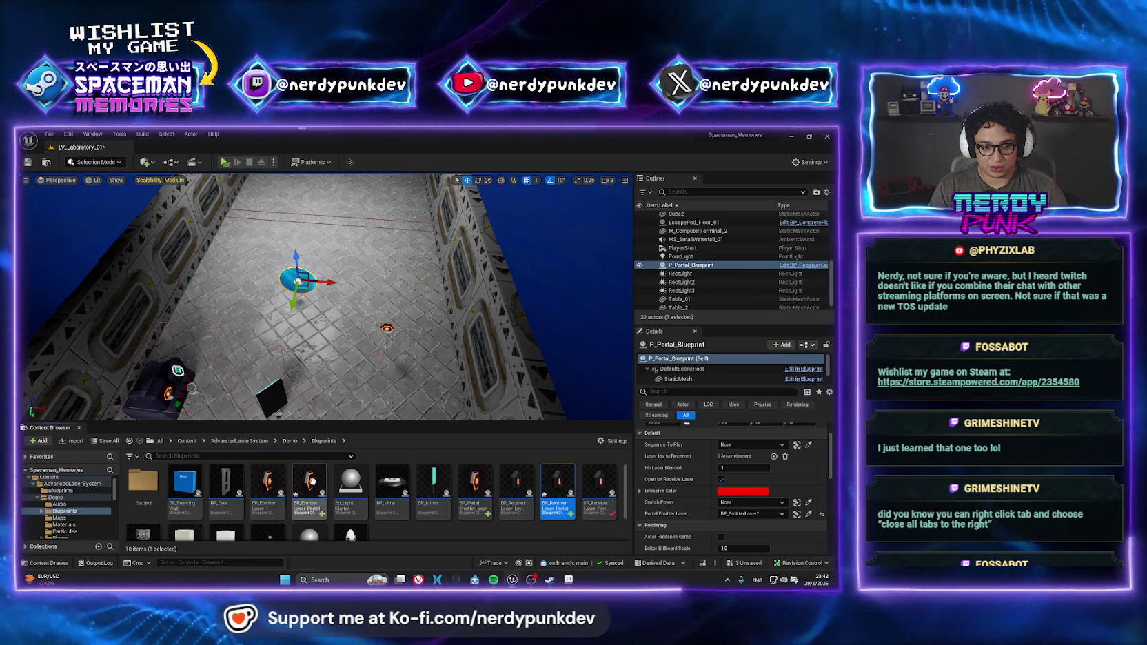
pyautogui.doubleClick(555, 481)
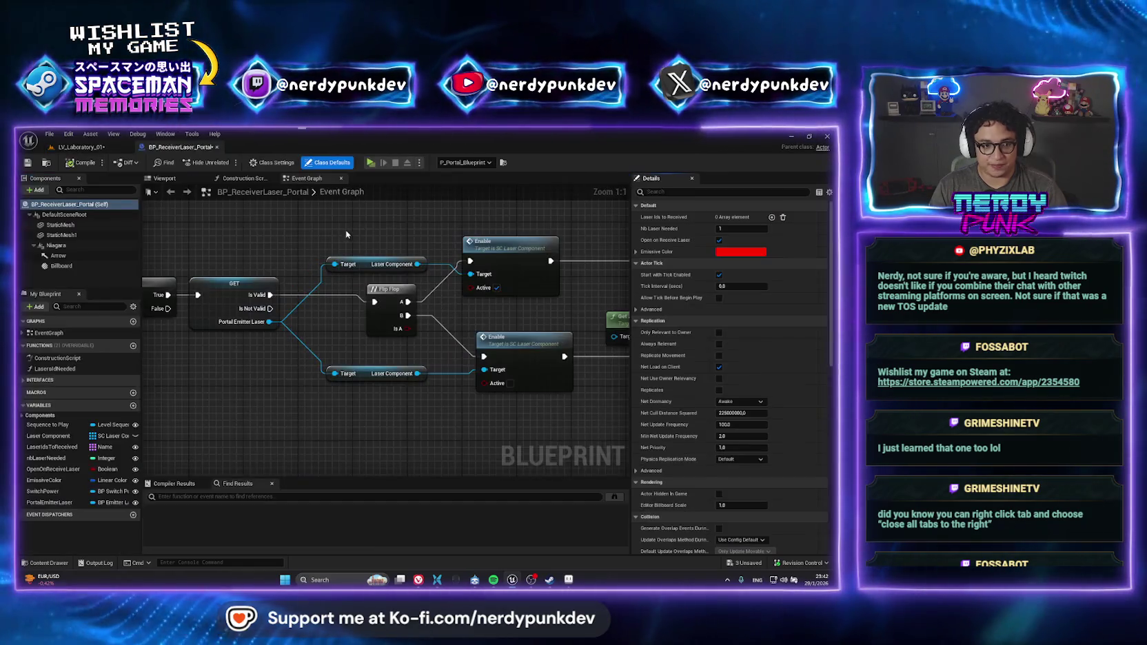
pyautogui.click(66, 504)
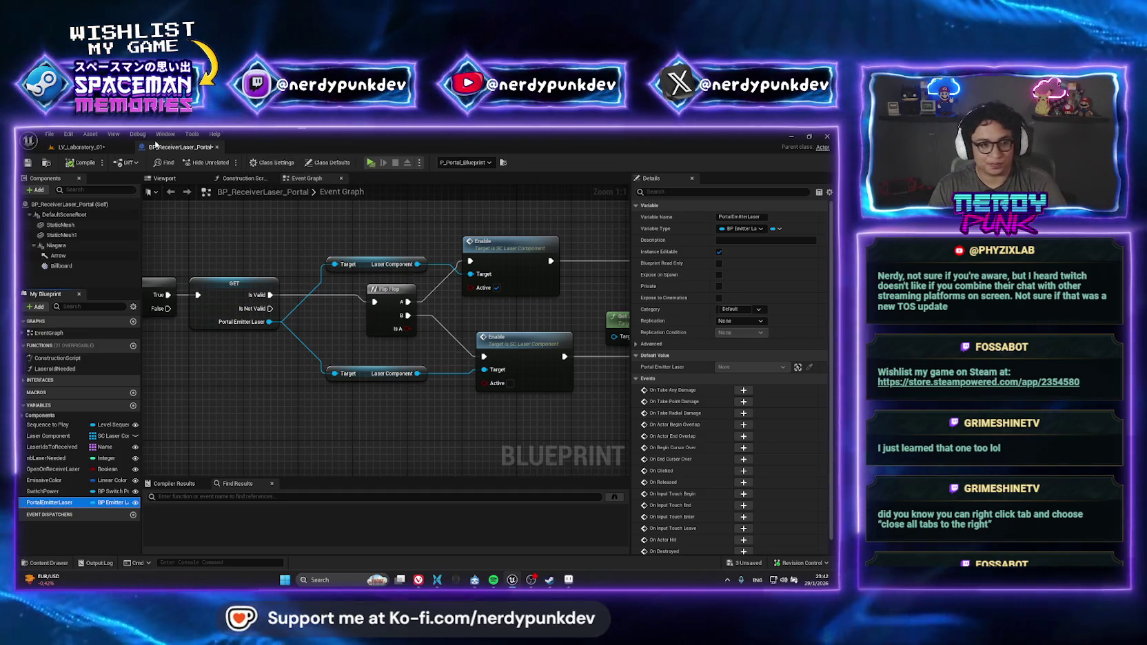
pyautogui.click(90, 149)
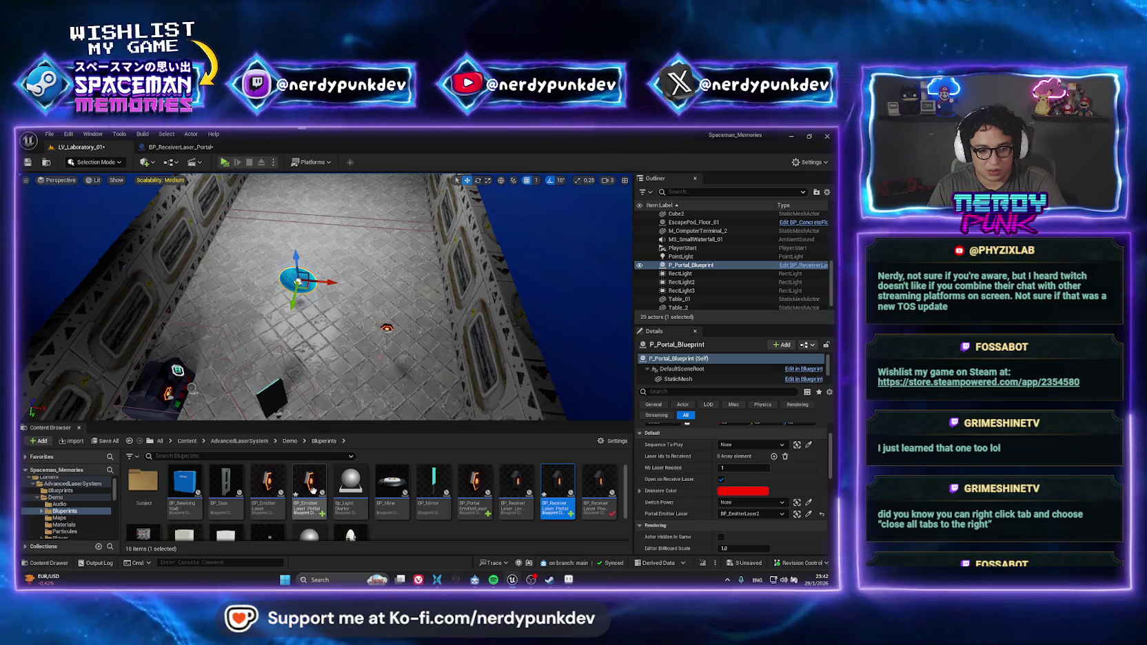
# Swap BP_EmitterLaser2 for a BP_ReceiverLaser_Portal using Replace Selected Actors with
pyautogui.click(387, 328)
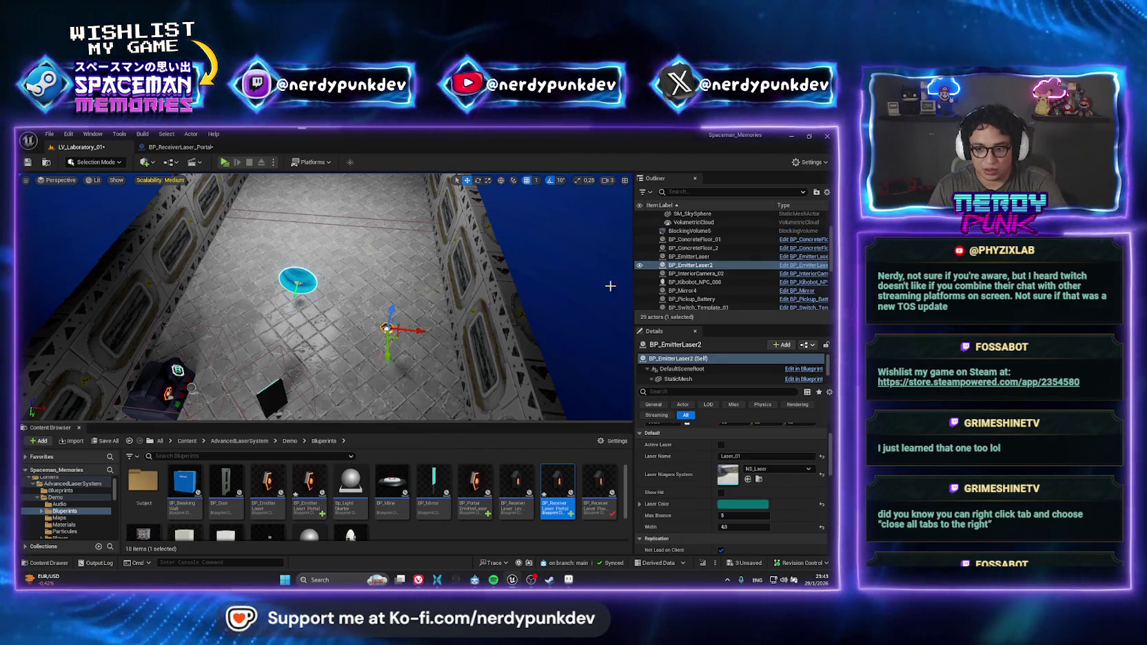
pyautogui.rightClick(690, 265)
pyautogui.moveTo(733, 331)
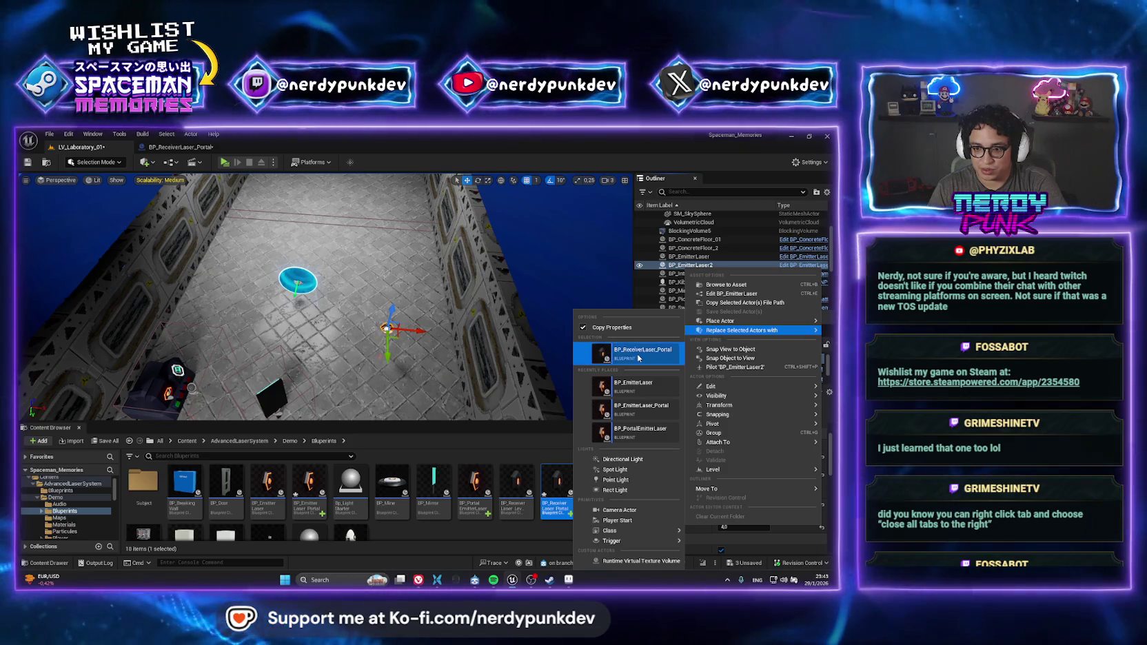
pyautogui.click(641, 352)
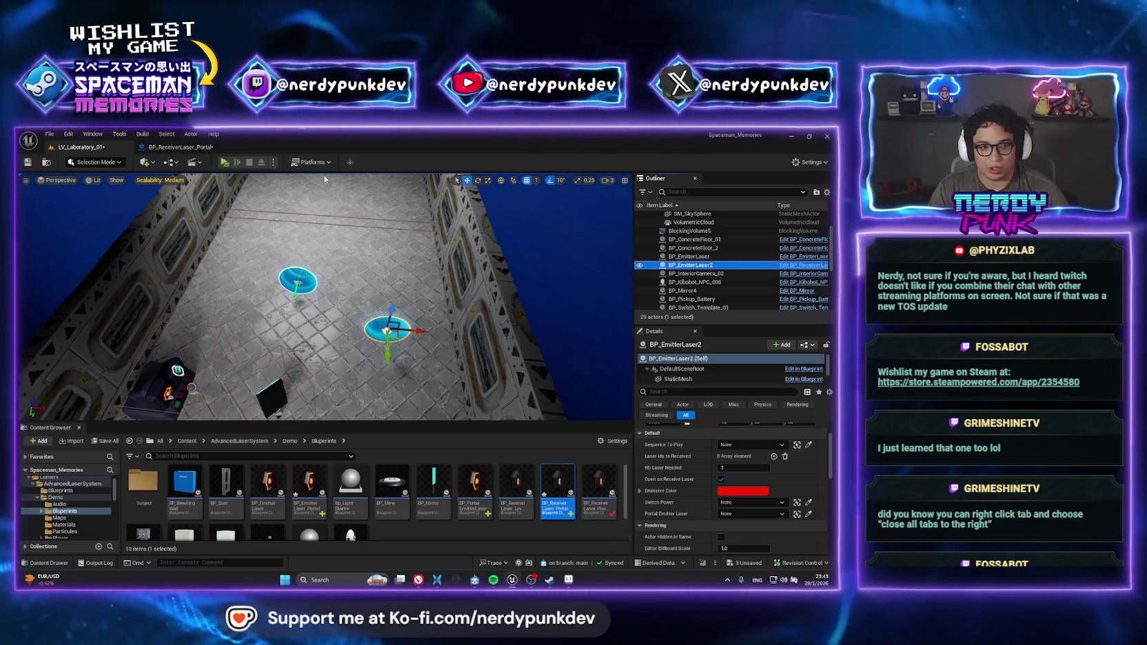
pyautogui.click(200, 148)
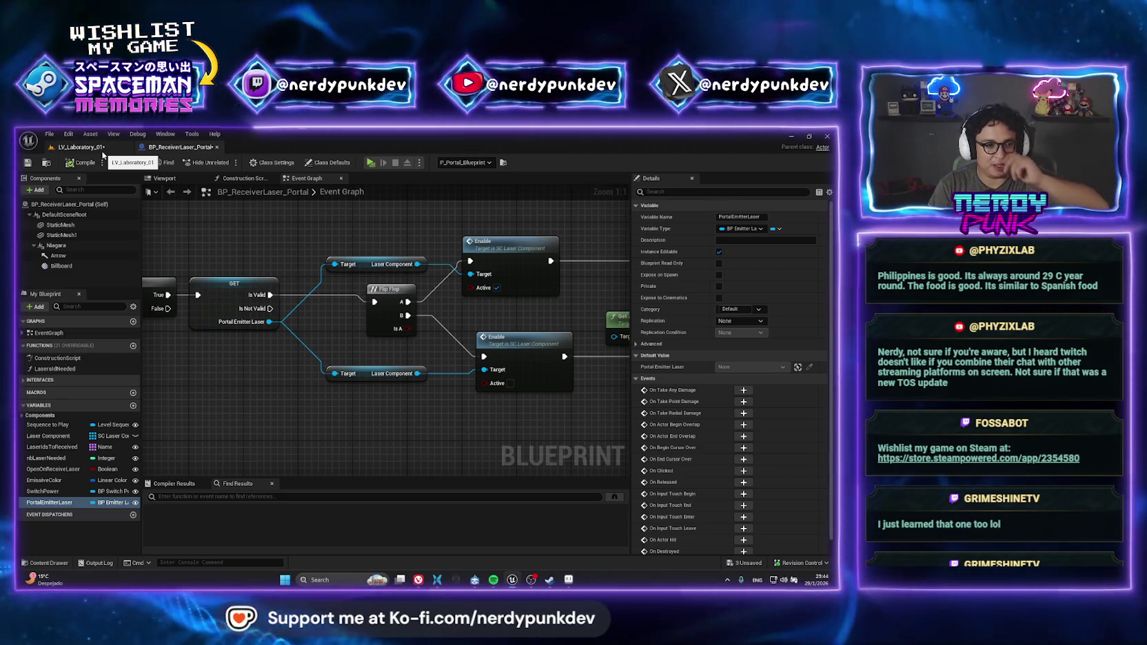
# Select the P_Portal_Blueprint portal disc in the laboratory level and open its Blueprint
pyautogui.click(102, 155)
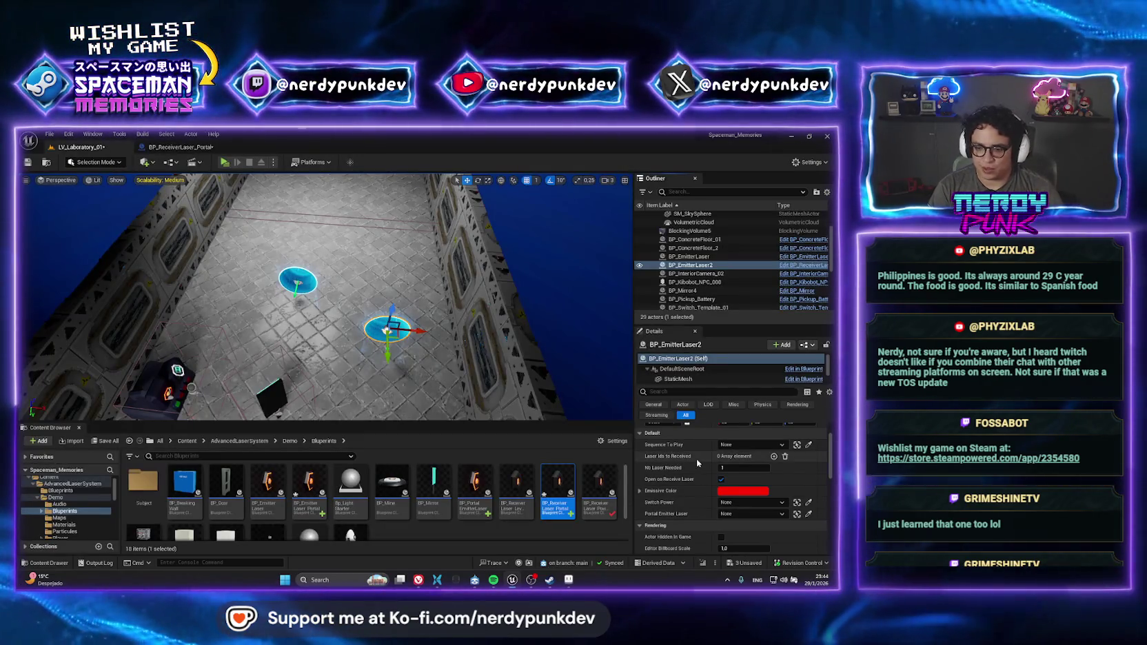
pyautogui.click(809, 515)
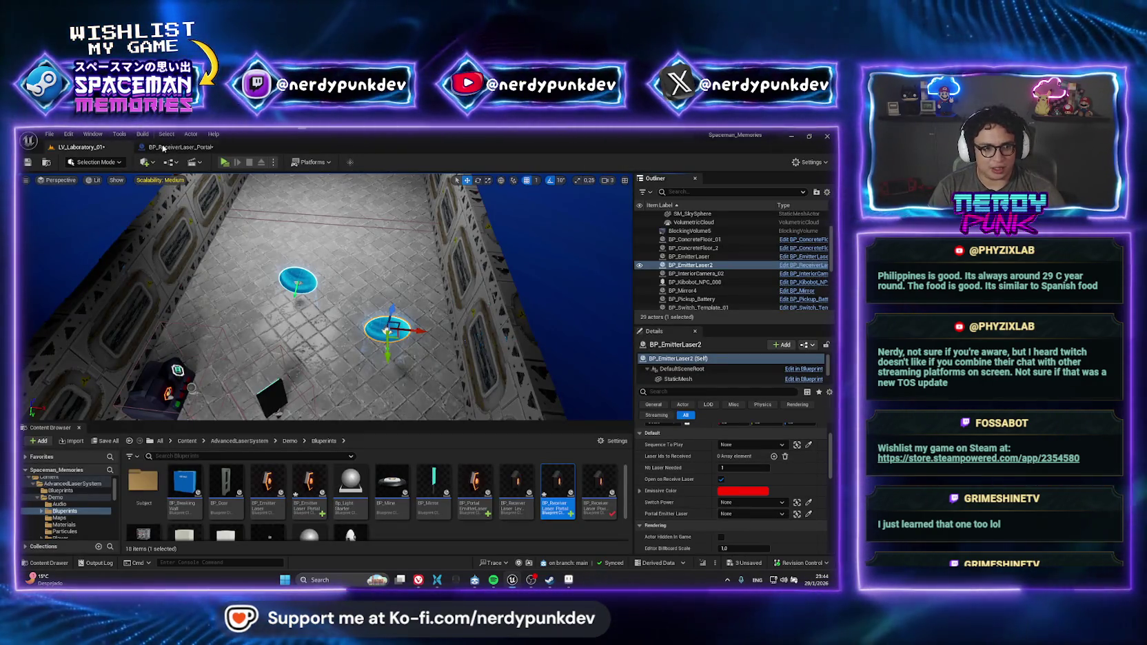
pyautogui.click(299, 277)
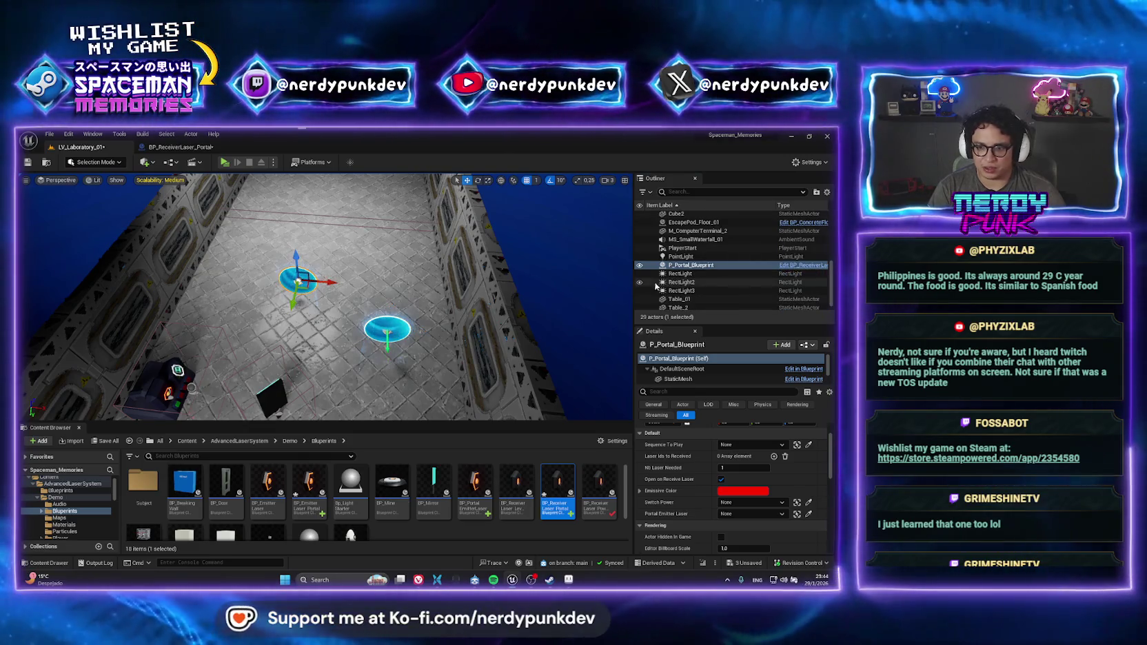
pyautogui.rightClick(698, 266)
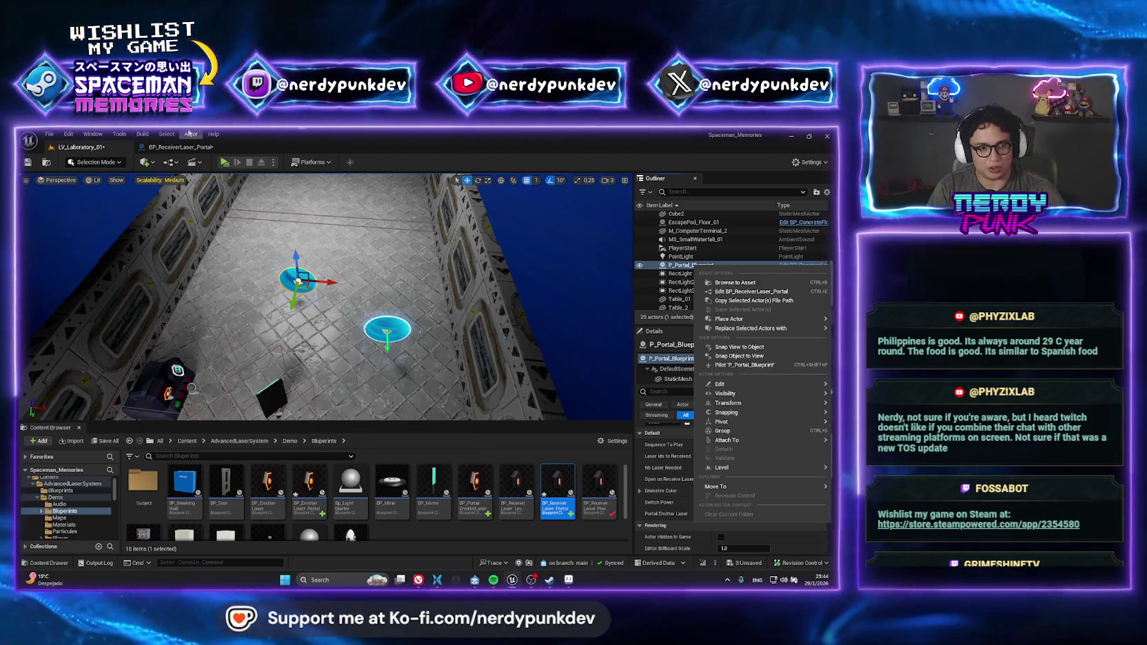
pyautogui.hotkey('ctrl', 'e')
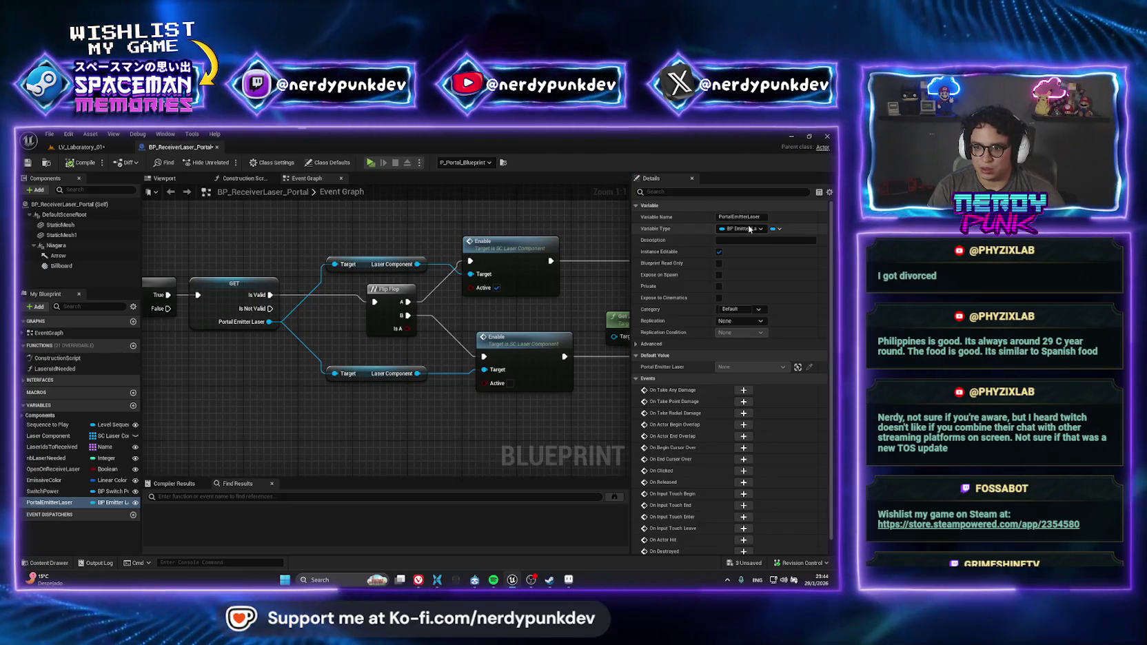
# Change PortalEmitterLaser's type to a BP Emitter Laser Portal object reference and compile
pyautogui.click(742, 228)
pyautogui.write('bp_emi')
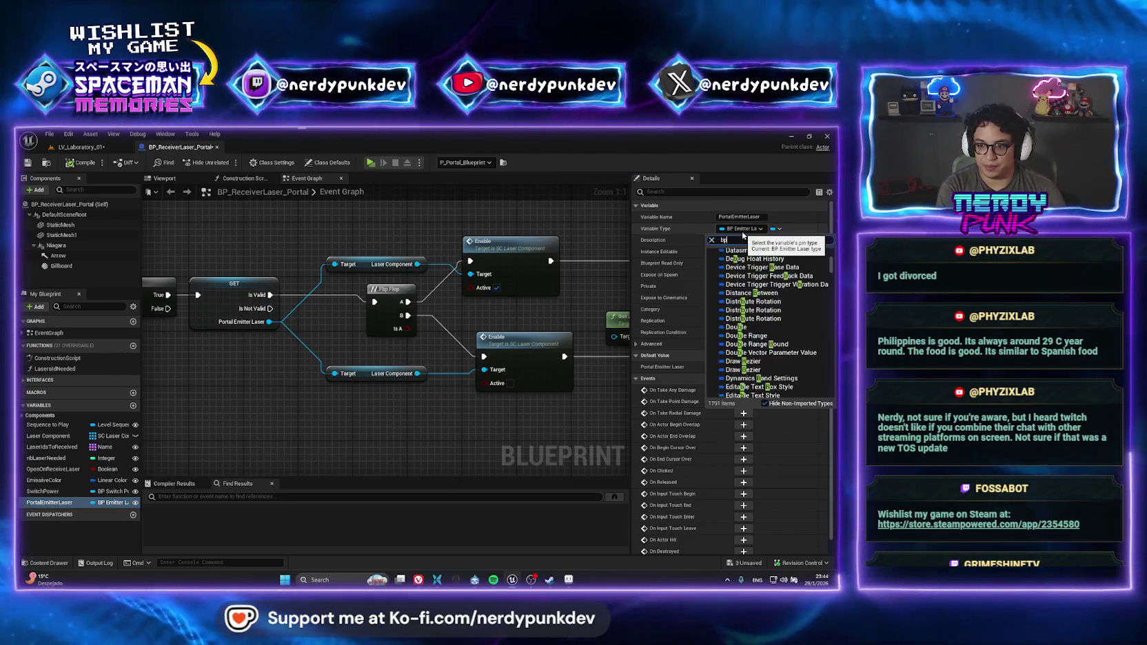
pyautogui.moveTo(770, 261)
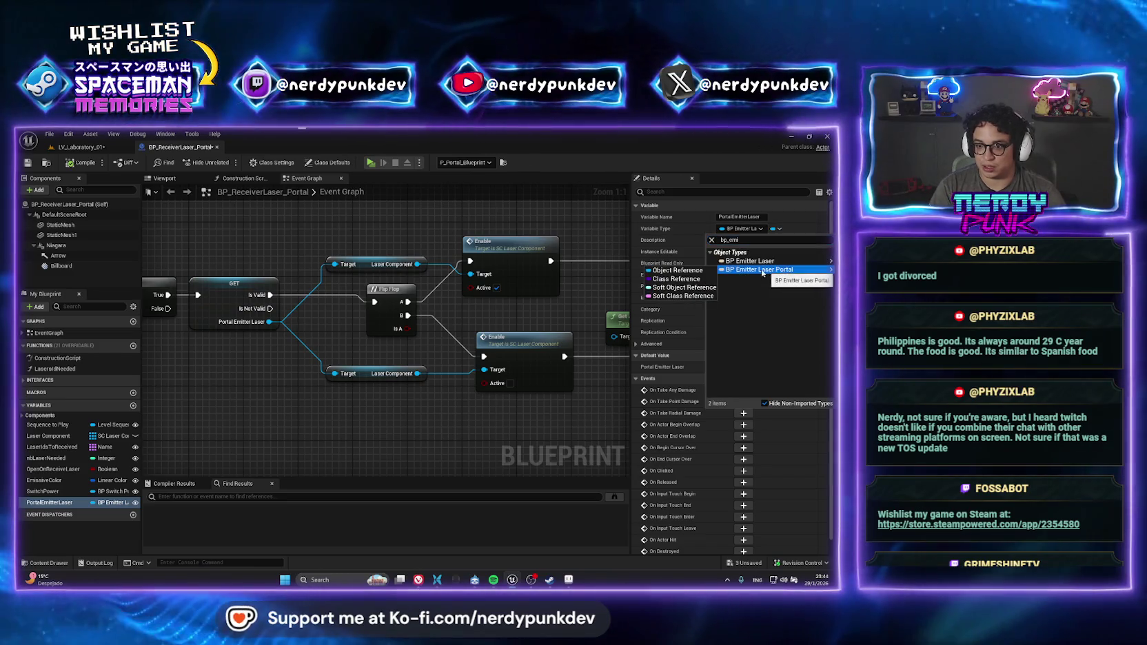
pyautogui.click(686, 267)
pyautogui.click(458, 370)
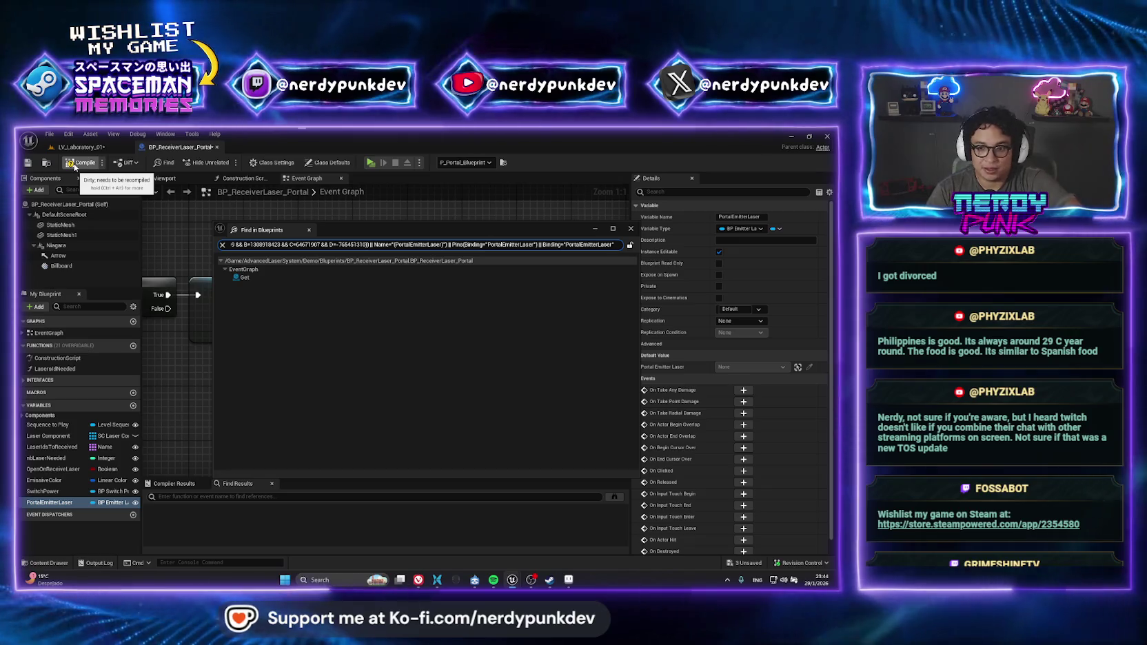
pyautogui.click(74, 164)
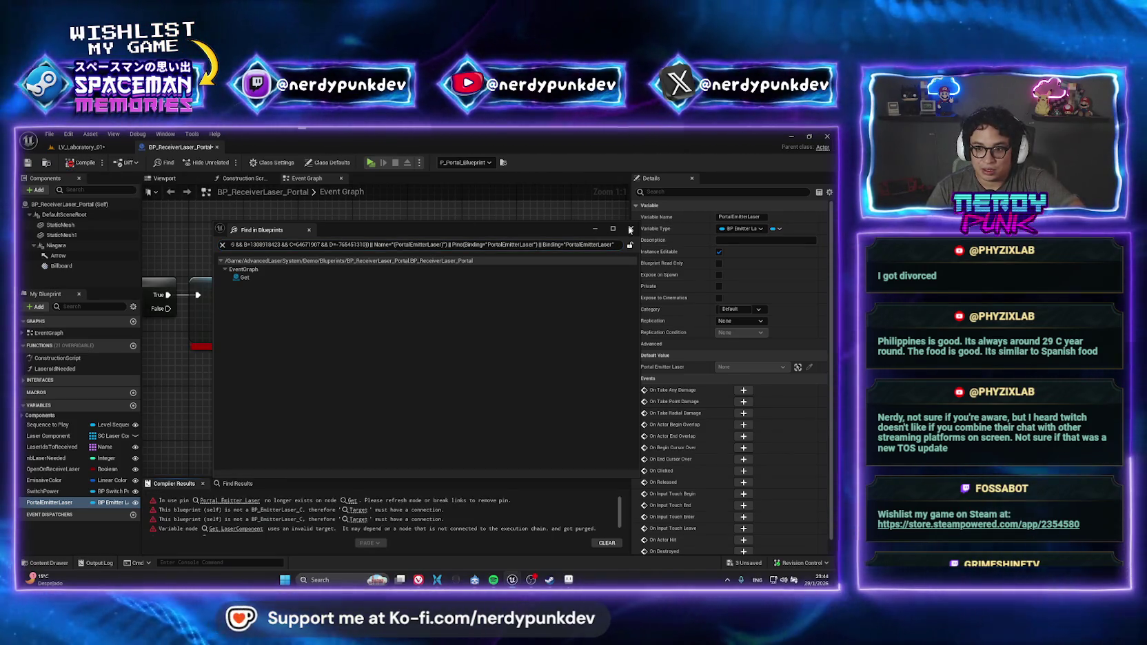
# Delete the broken Portal Emitter Laser getter and both Laser Component nodes, then drag PortalEmitterLaser into the graph
pyautogui.click(631, 228)
pyautogui.click(228, 304)
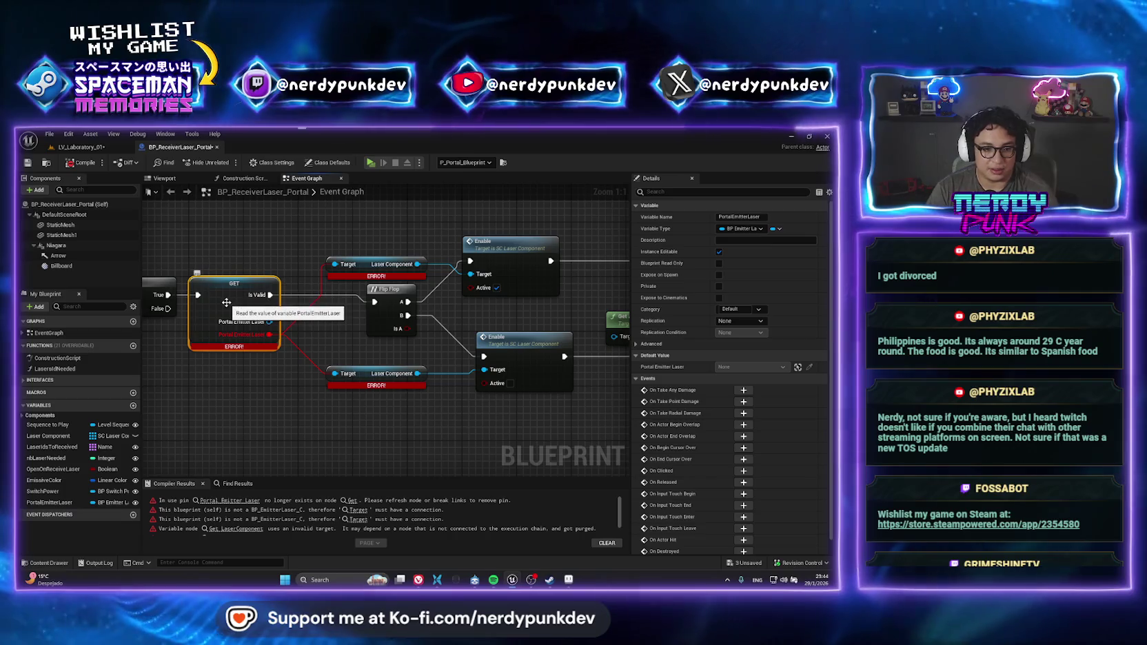
pyautogui.press('Delete')
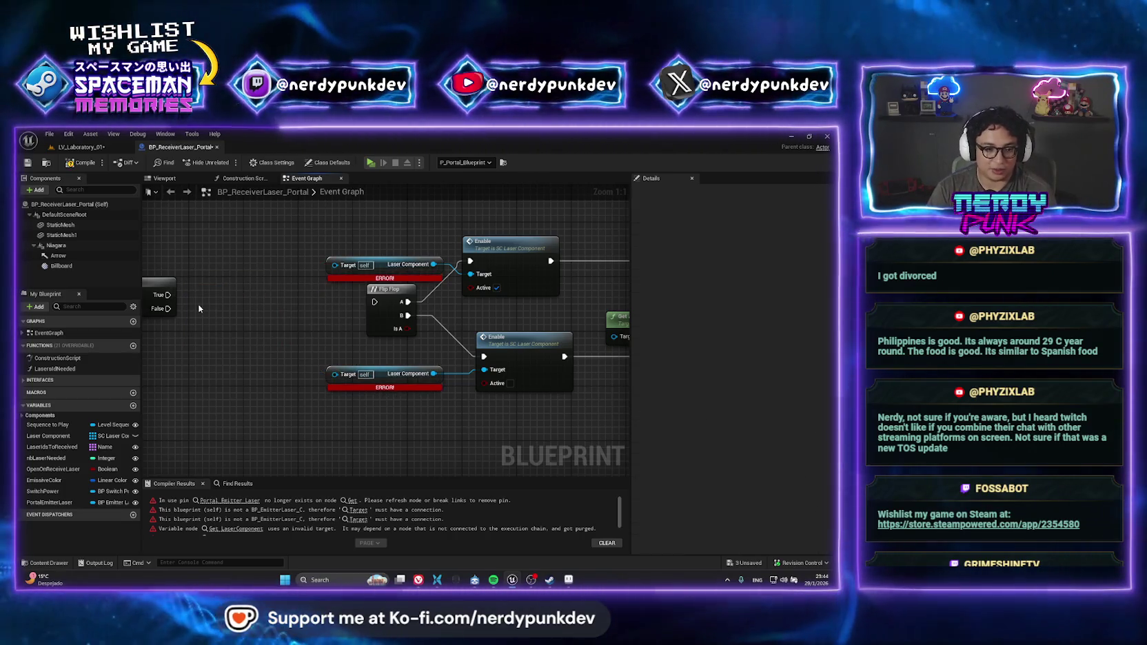
pyautogui.click(350, 281)
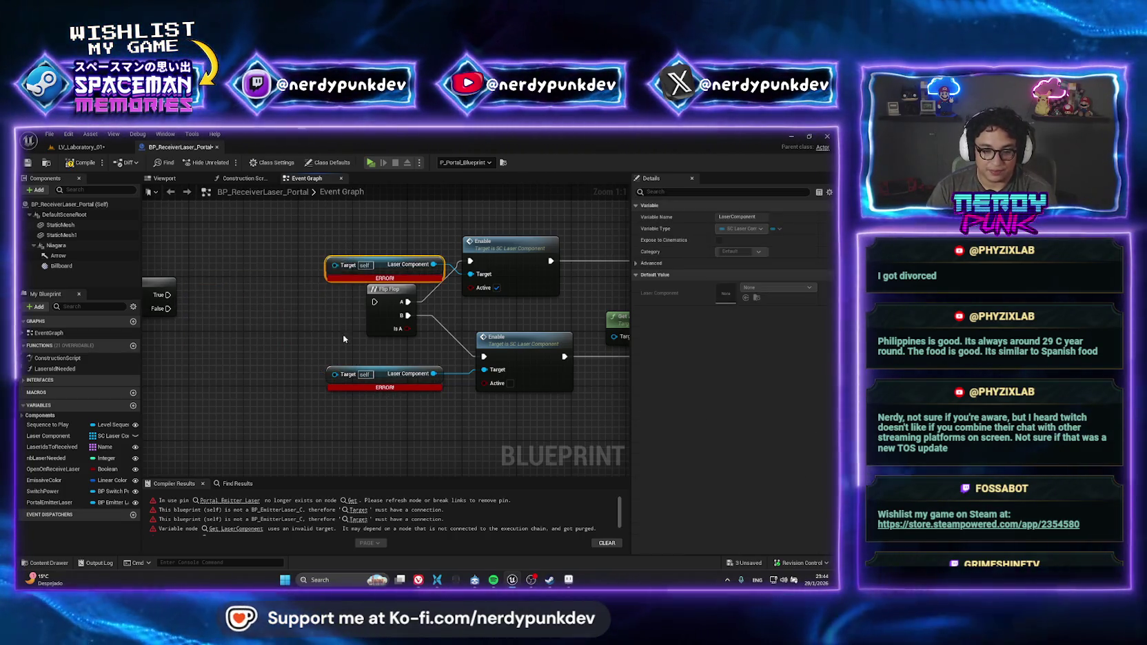
pyautogui.press('Delete')
pyautogui.click(348, 384)
pyautogui.press('Delete')
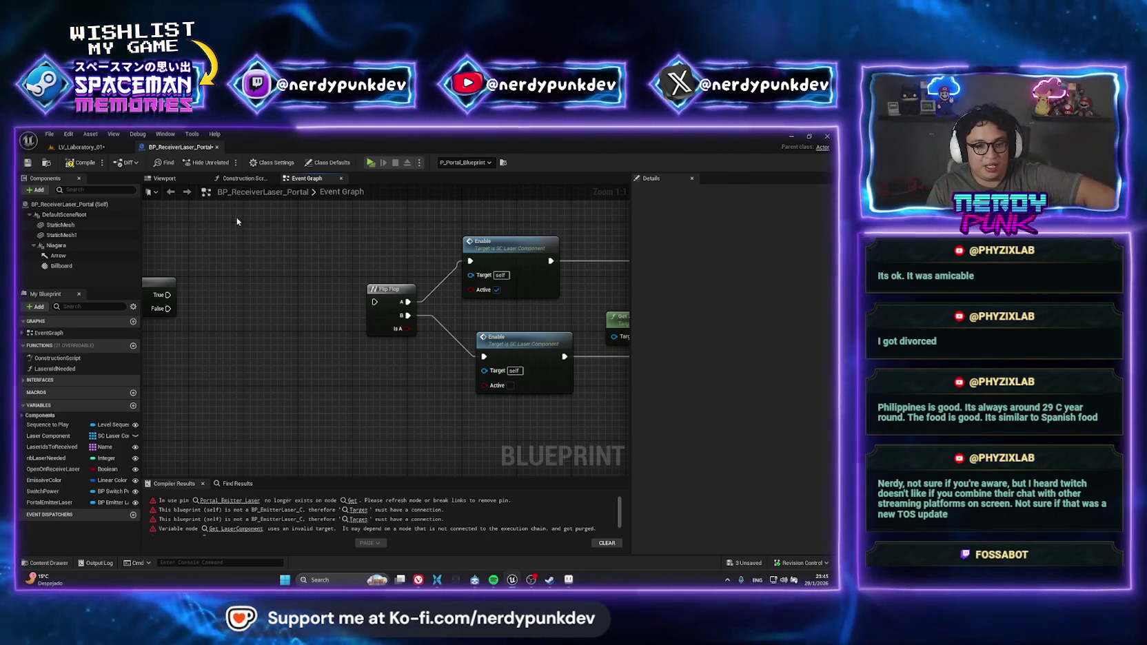
pyautogui.click(69, 502)
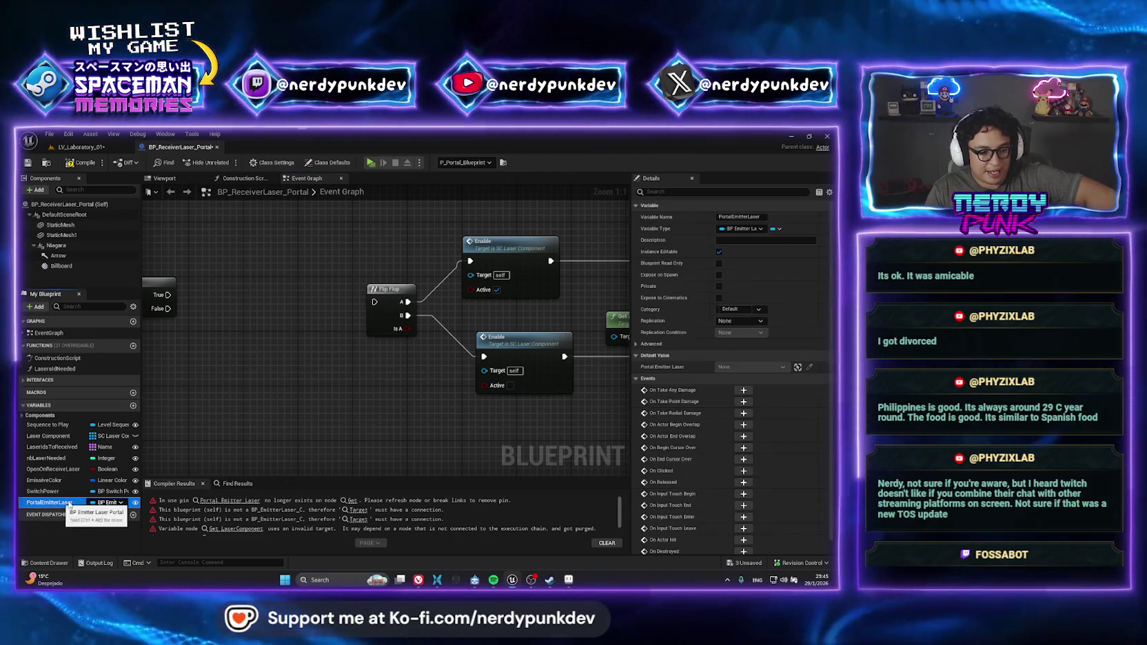
pyautogui.moveTo(69, 503)
pyautogui.mouseDown()
pyautogui.moveTo(239, 375)
pyautogui.moveTo(243, 314)
pyautogui.mouseUp()
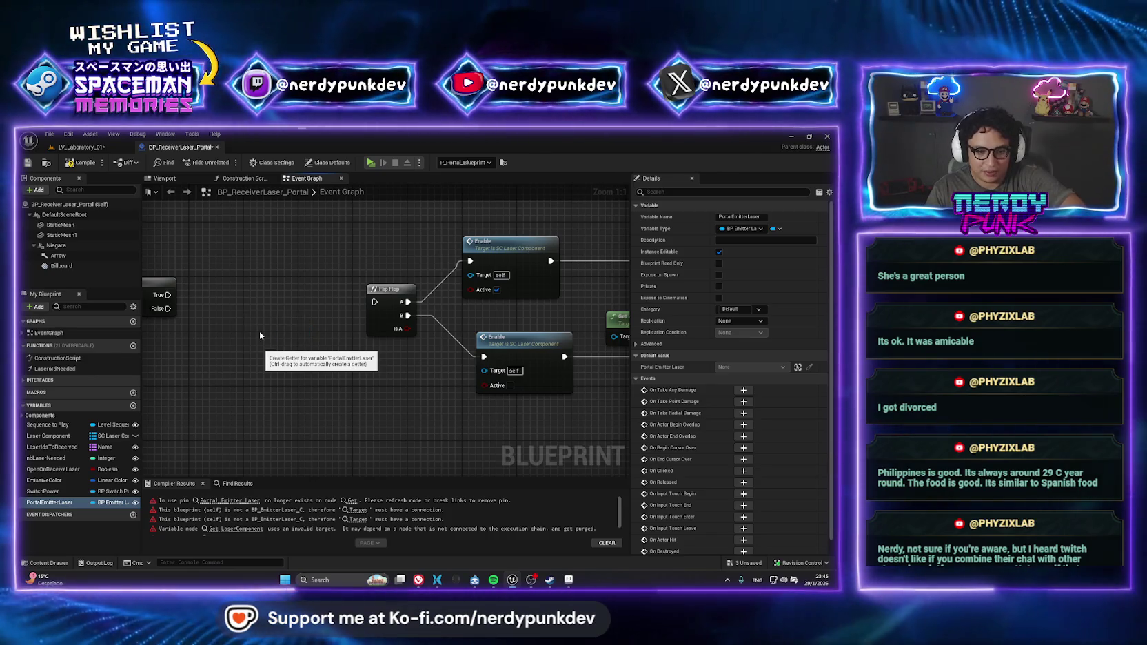
# Add a validated Portal Emitter Laser Get between the True output and Flip Flop
pyautogui.click(260, 332)
pyautogui.rightClick(271, 321)
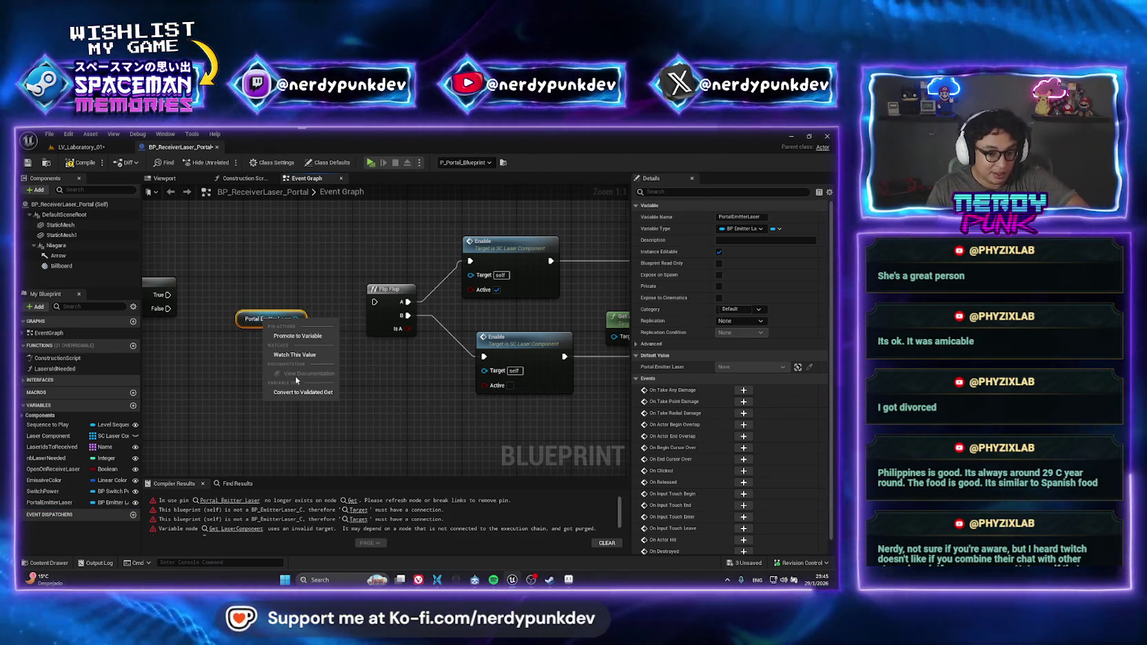
pyautogui.click(301, 392)
pyautogui.moveTo(283, 313); pyautogui.dragTo(267, 287)
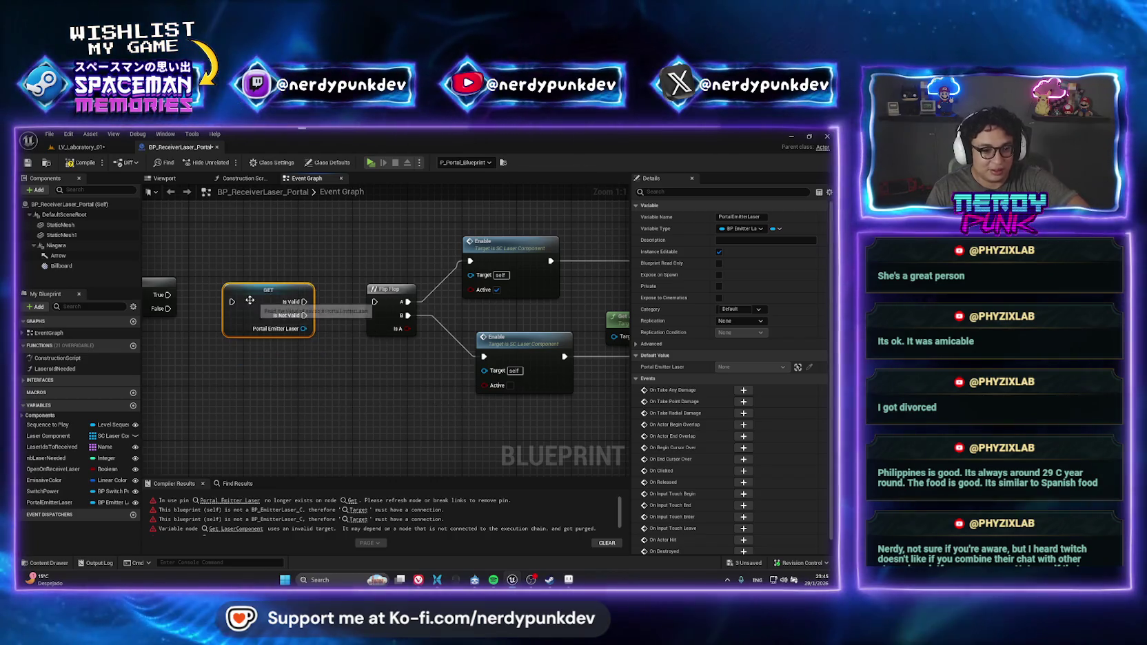
pyautogui.moveTo(168, 295); pyautogui.dragTo(231, 304)
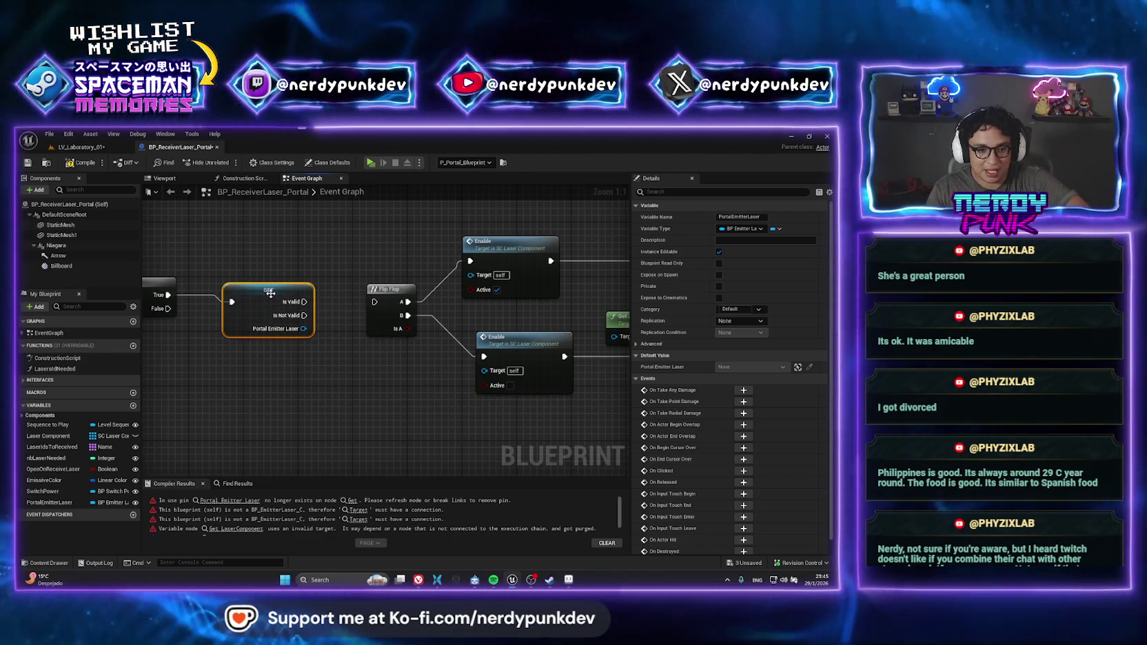
pyautogui.moveTo(305, 302); pyautogui.dragTo(375, 303)
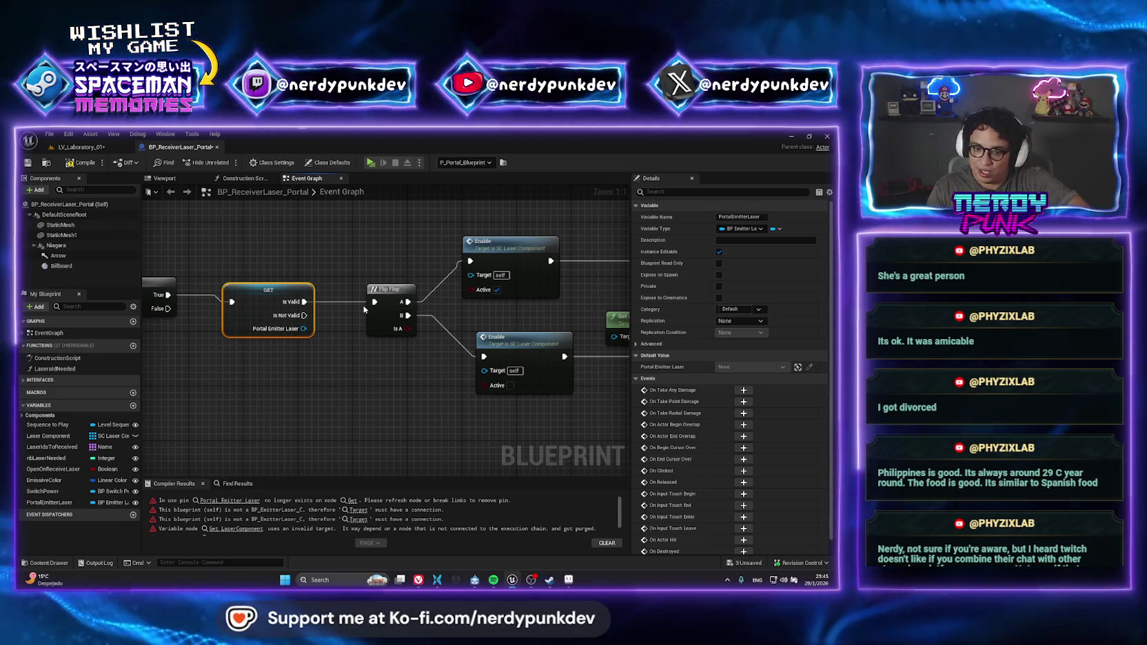
# Wire the emitter's Laser Component into both Enable nodes, tidy the graph and compile
pyautogui.moveTo(303, 329); pyautogui.dragTo(471, 275)
pyautogui.moveTo(303, 329); pyautogui.dragTo(485, 370)
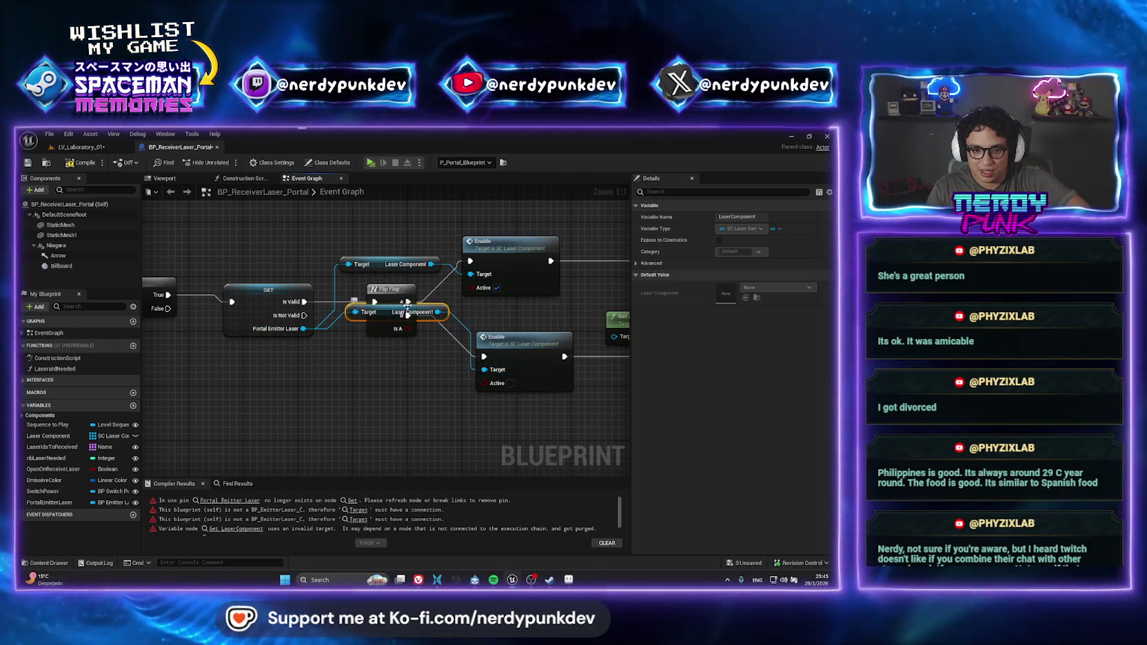
pyautogui.moveTo(364, 313); pyautogui.dragTo(351, 366)
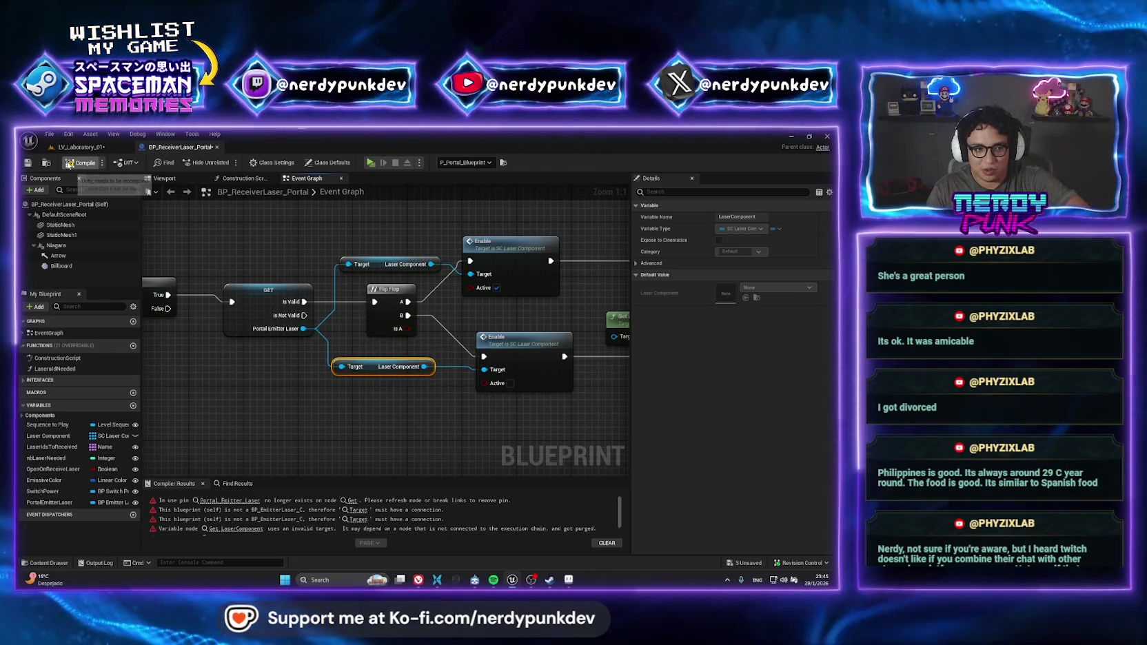
pyautogui.click(69, 164)
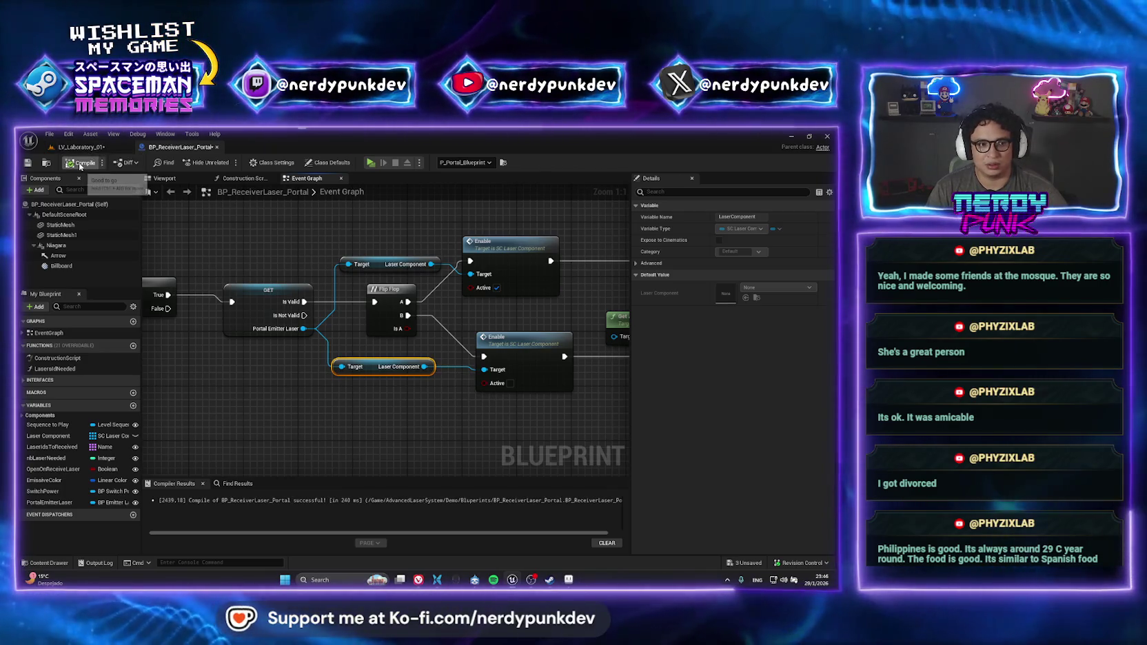
# Recompile with F7, then try picking the portal's Portal Emitter Laser from the level with the eyedropper
pyautogui.press('F7')
pyautogui.click(99, 148)
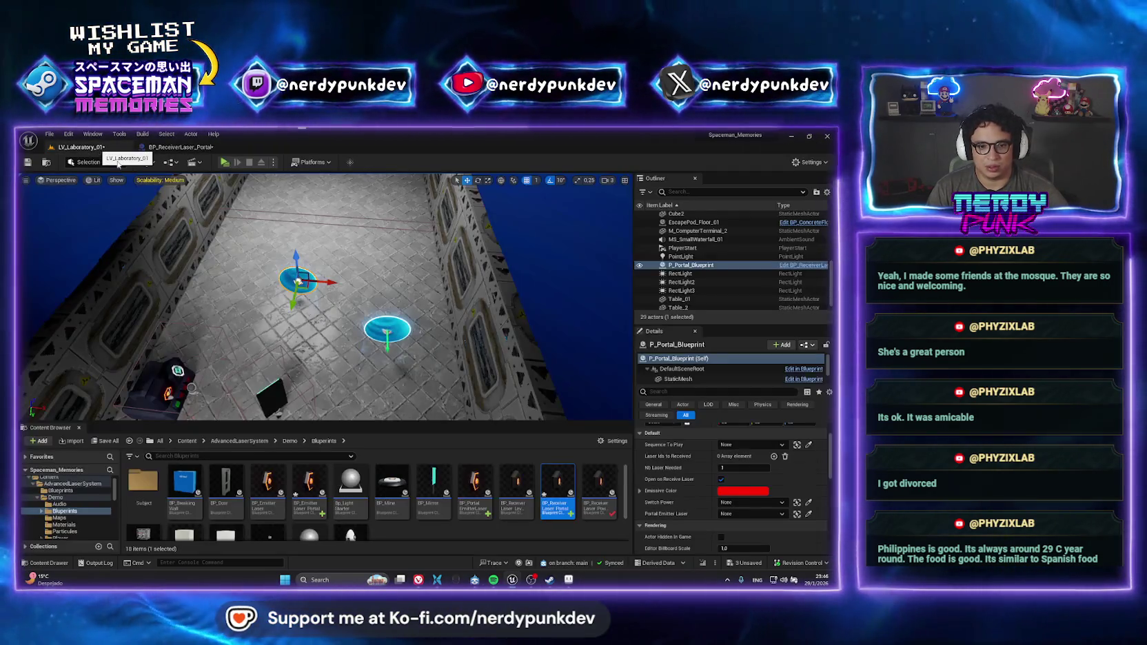
pyautogui.click(811, 517)
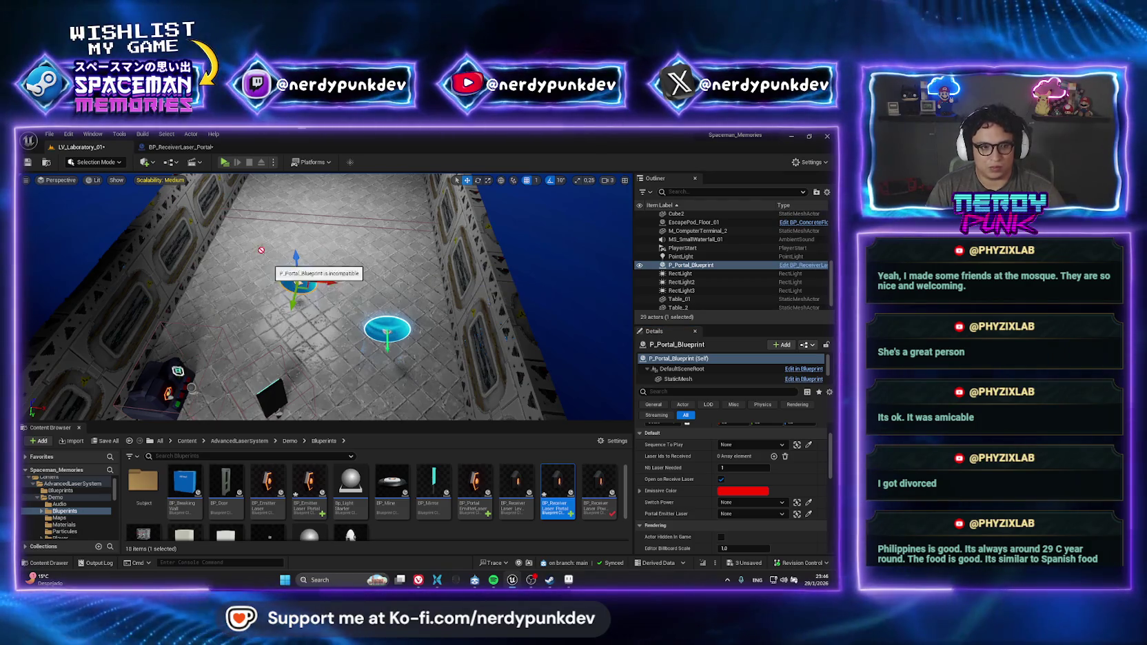
pyautogui.click(177, 147)
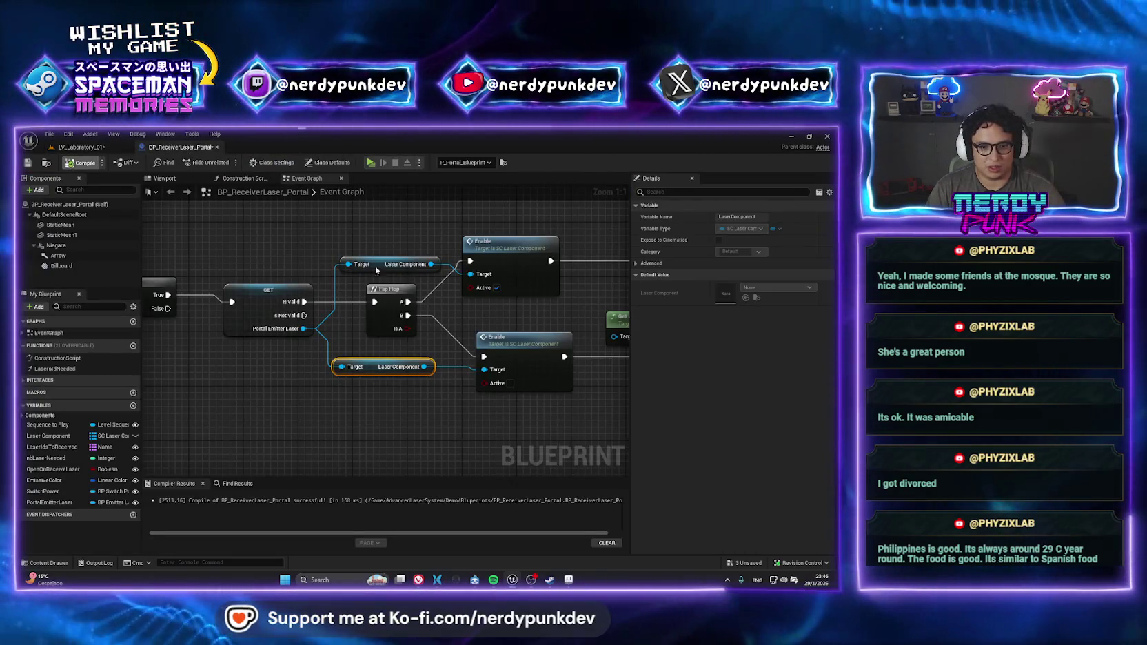
pyautogui.click(82, 146)
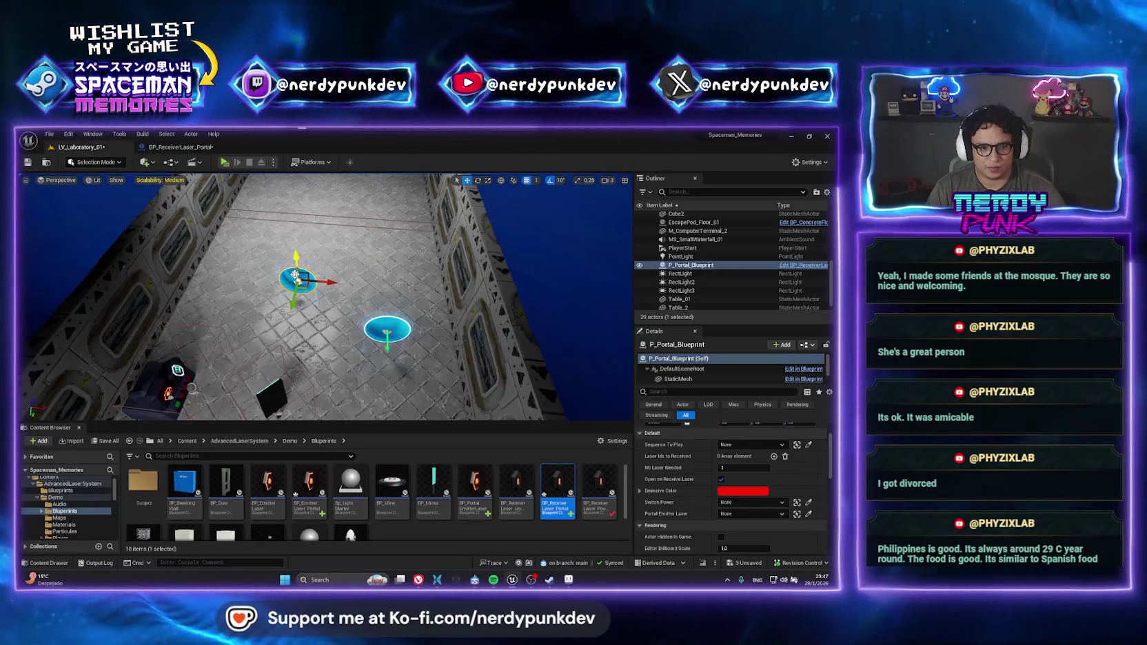
pyautogui.click(809, 514)
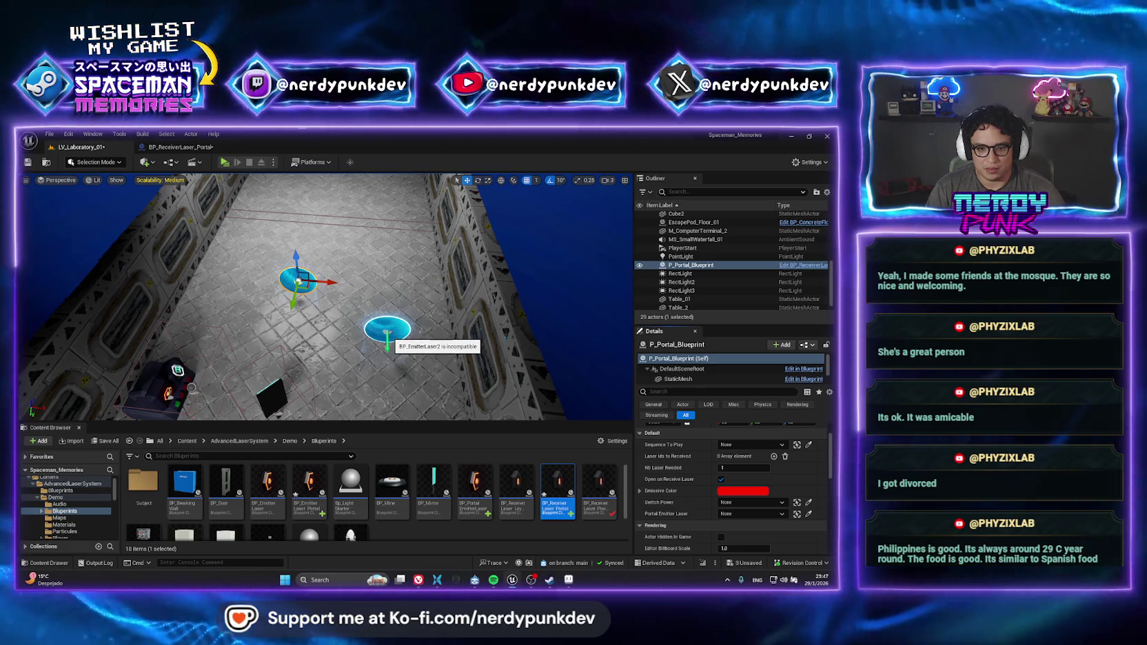
pyautogui.scroll(-5, 387, 330)
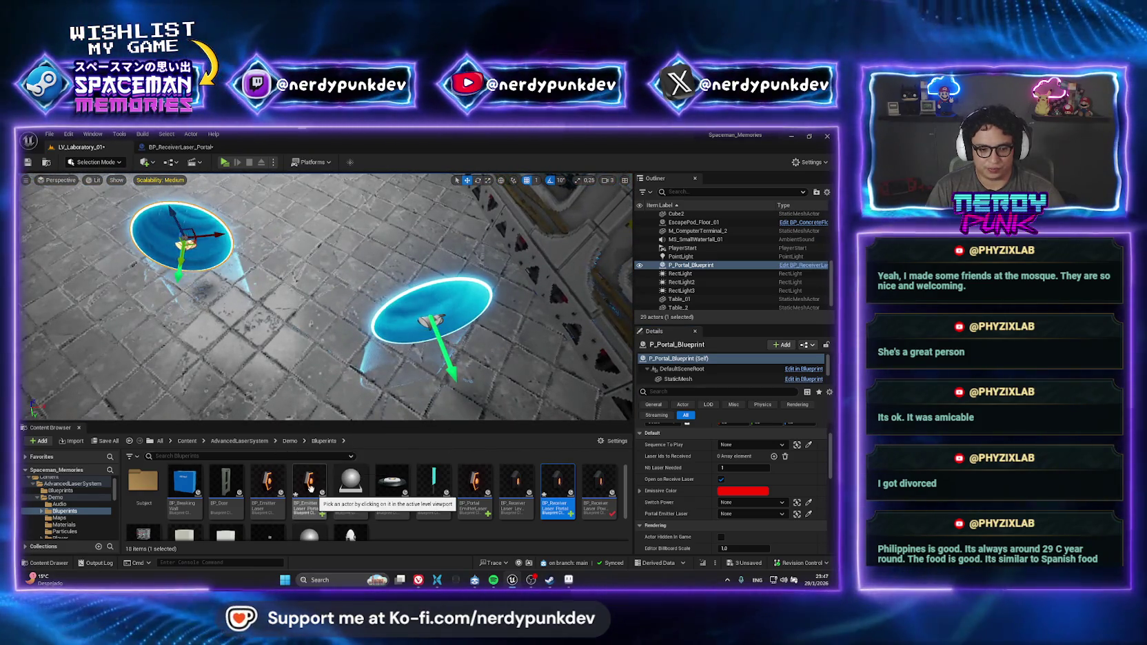
# Swap P_Portal_Blueprint for the emitter laser portal, then undo the swap and a pin connection
pyautogui.click(310, 486)
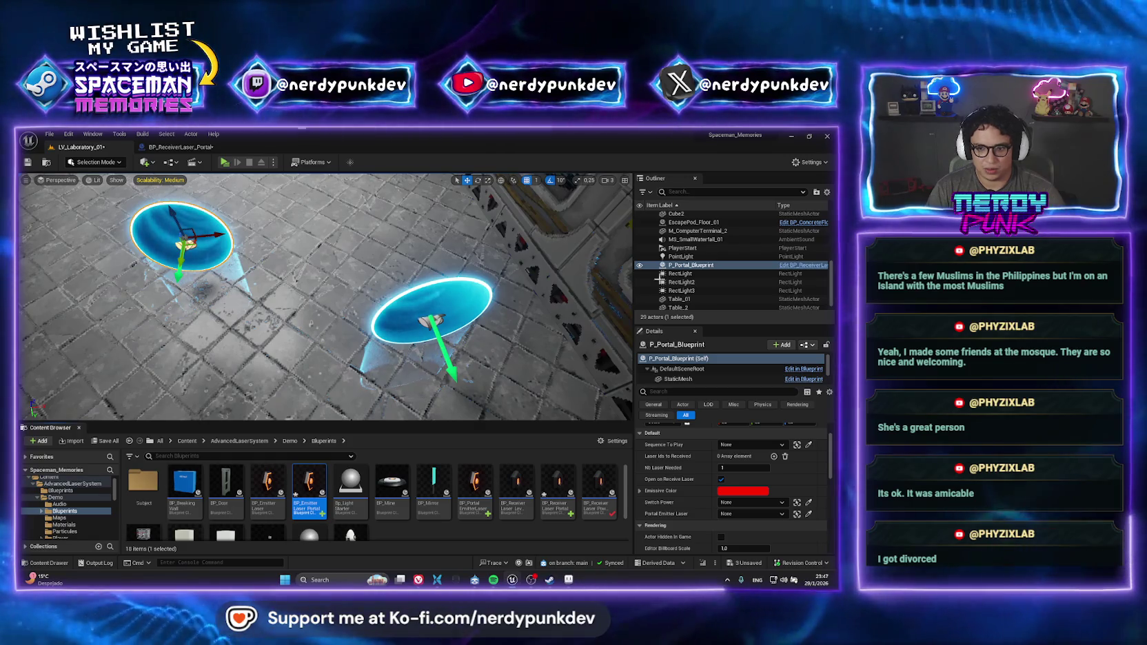
pyautogui.rightClick(691, 266)
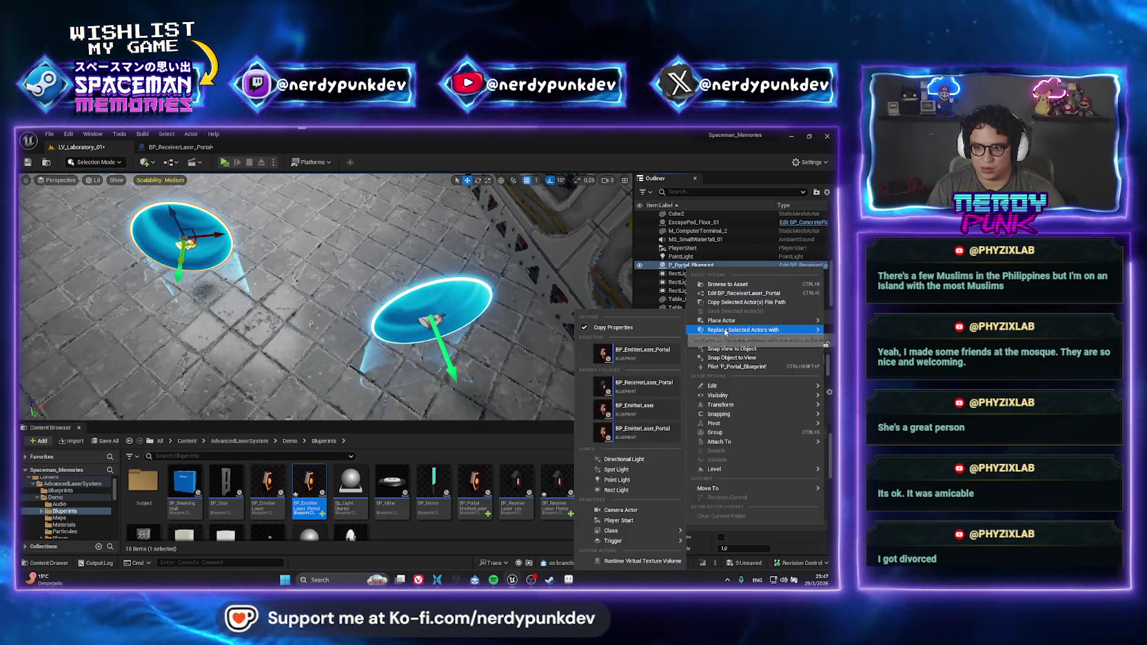
pyautogui.click(643, 353)
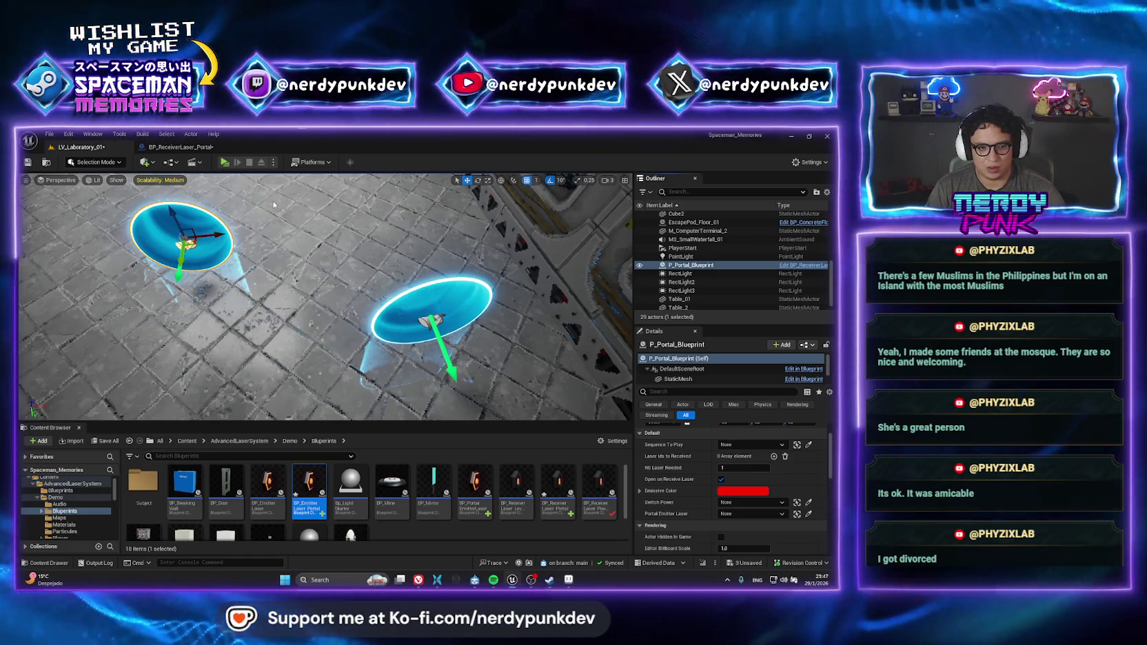
pyautogui.click(478, 375)
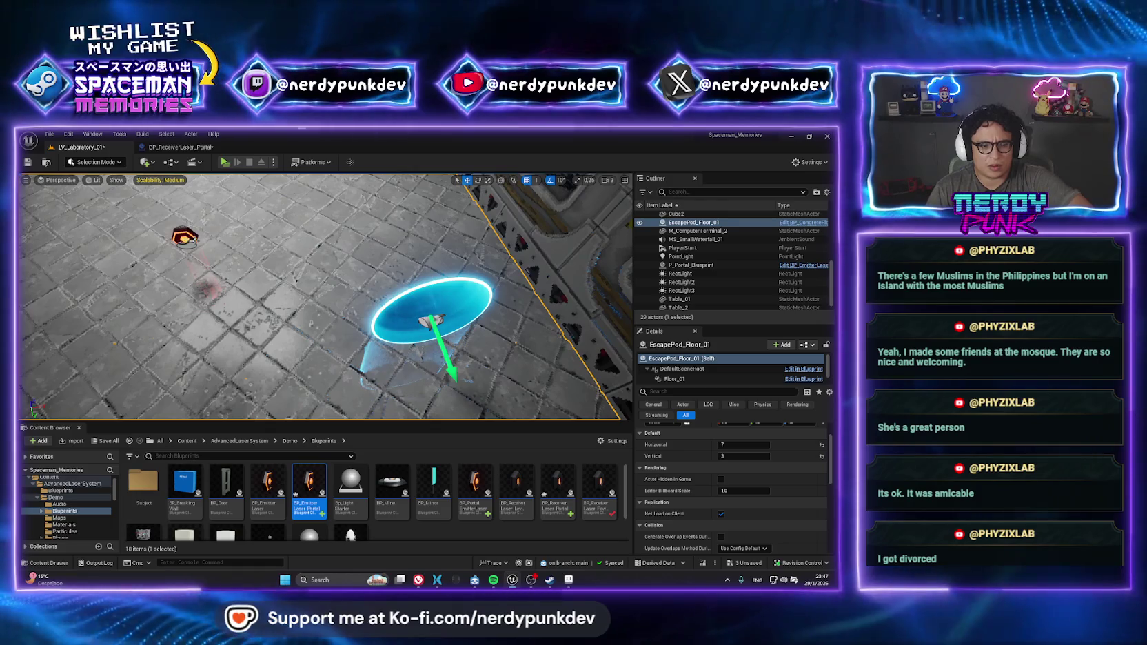
pyautogui.scroll(-5, 345, 299)
pyautogui.hotkey('ctrl', 'z')
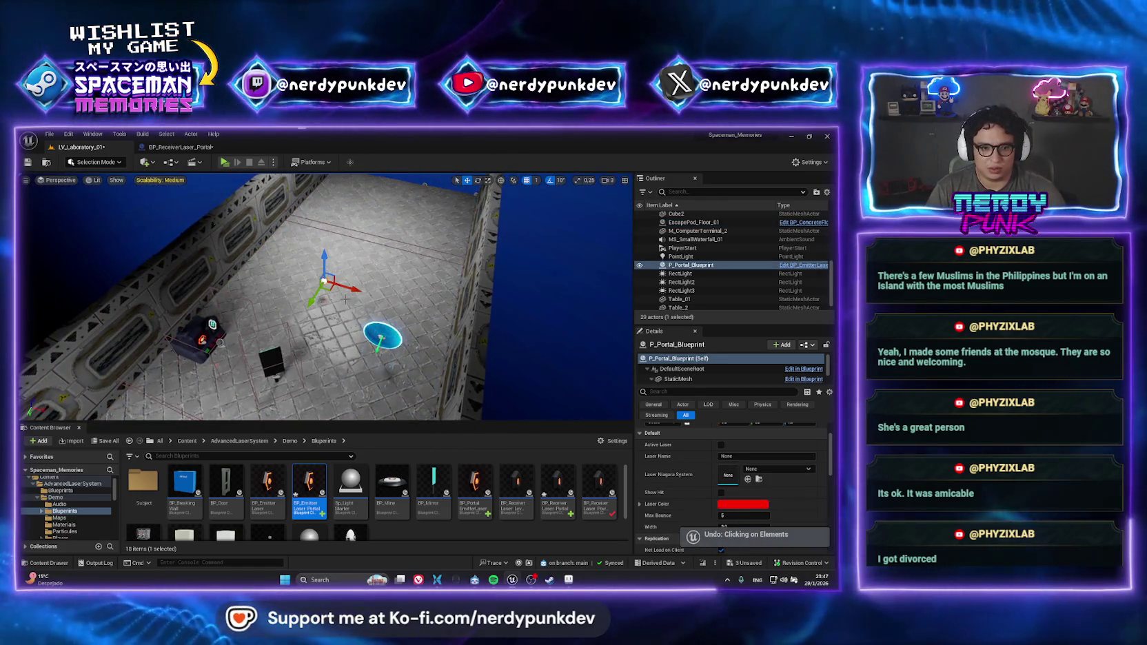
pyautogui.hotkey('ctrl', 'z')
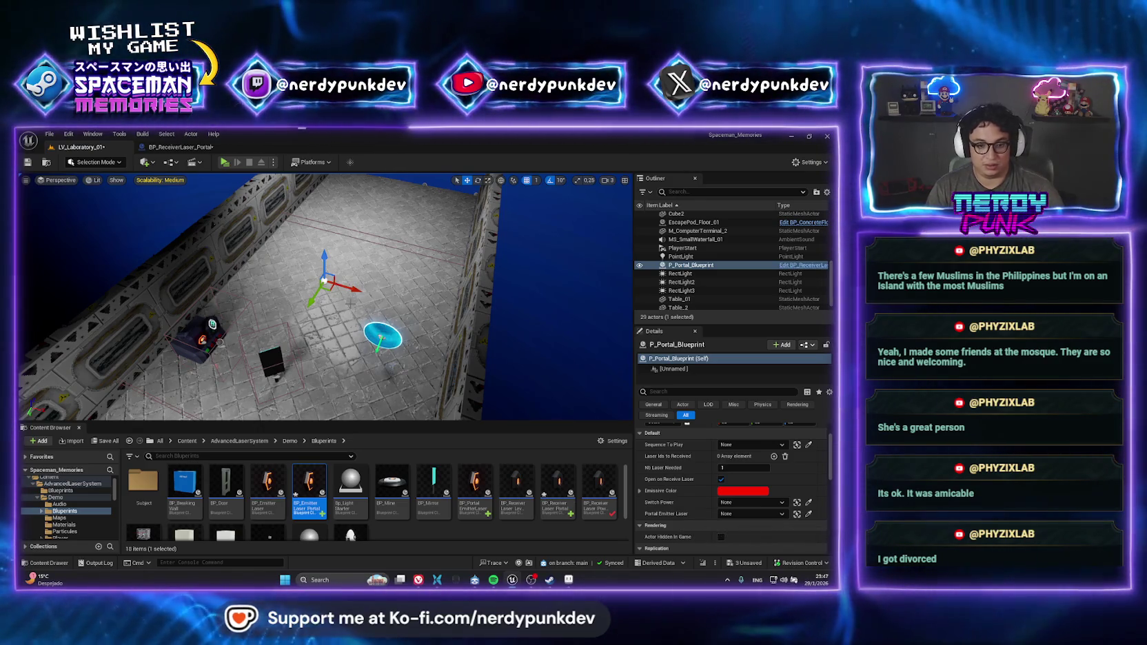
pyautogui.hotkey('ctrl', 'z')
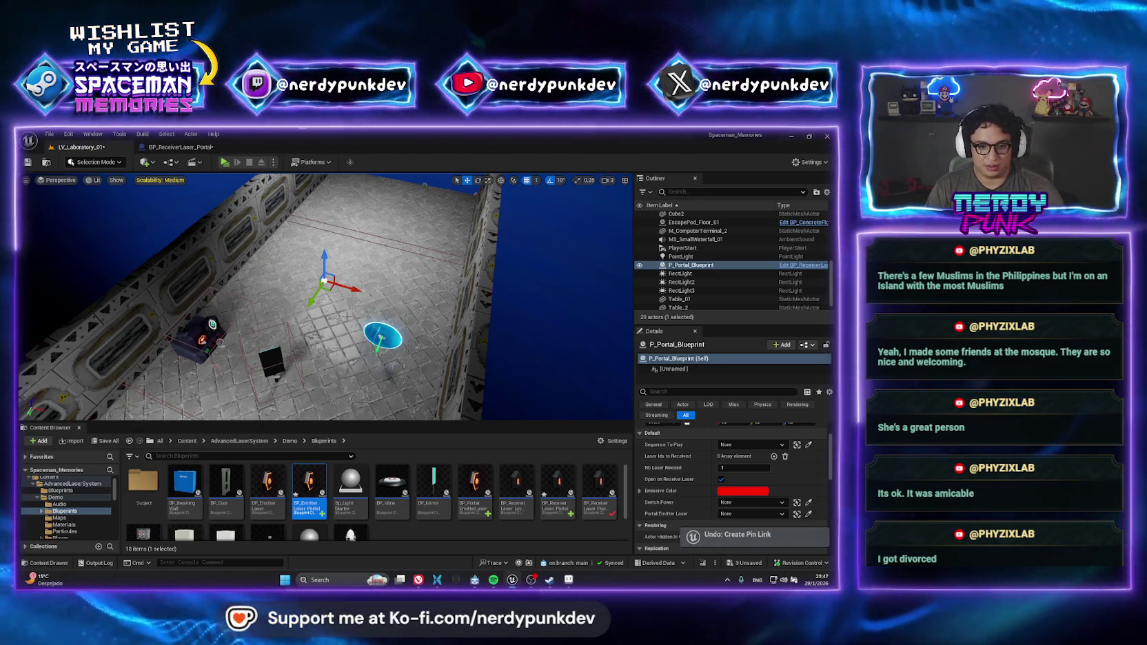
pyautogui.scroll(3, 525, 276)
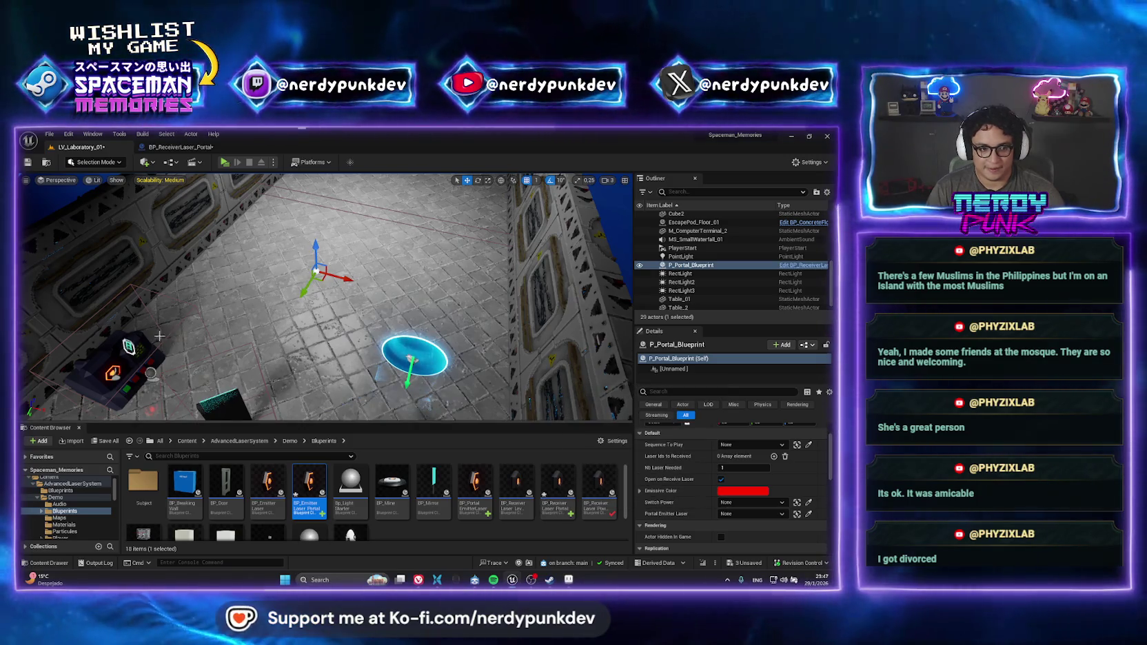
# Replace P_Portal_Blueprint with BP_ReceiverLaser_Portal and start a playtest of the level
pyautogui.click(560, 480)
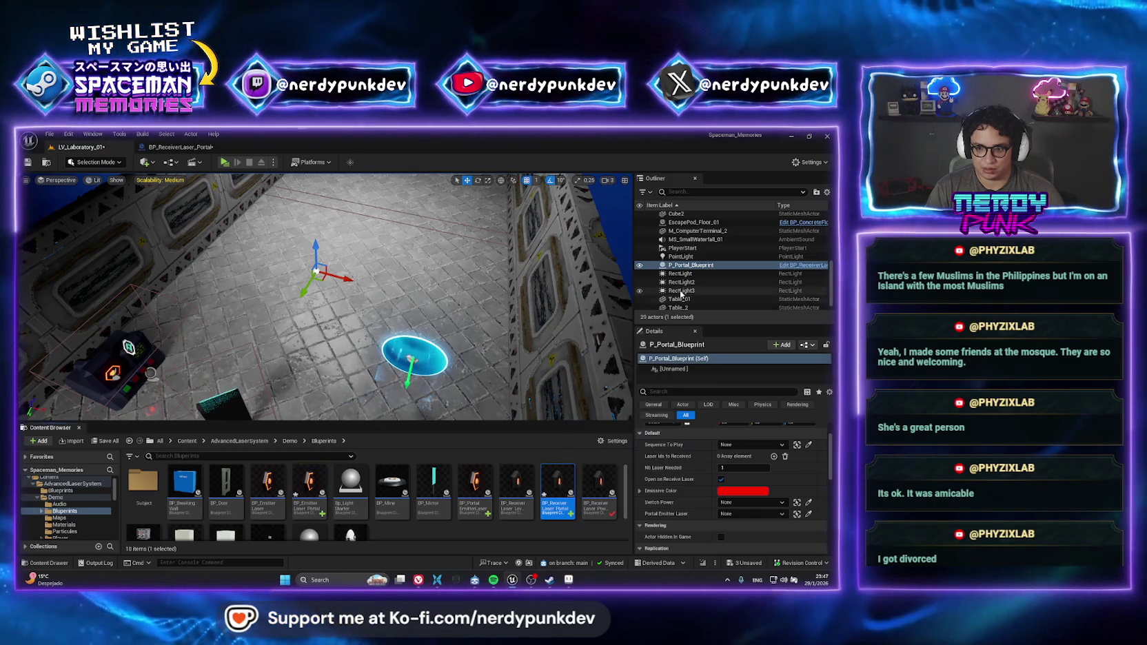
pyautogui.rightClick(681, 265)
pyautogui.moveTo(738, 326)
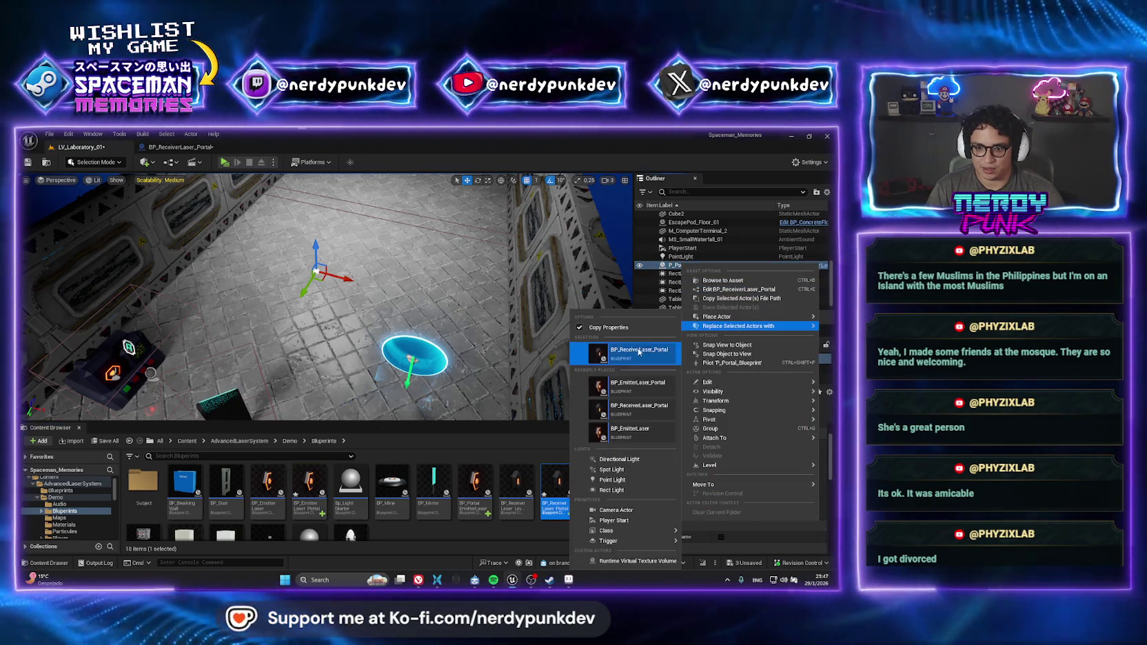
pyautogui.click(620, 353)
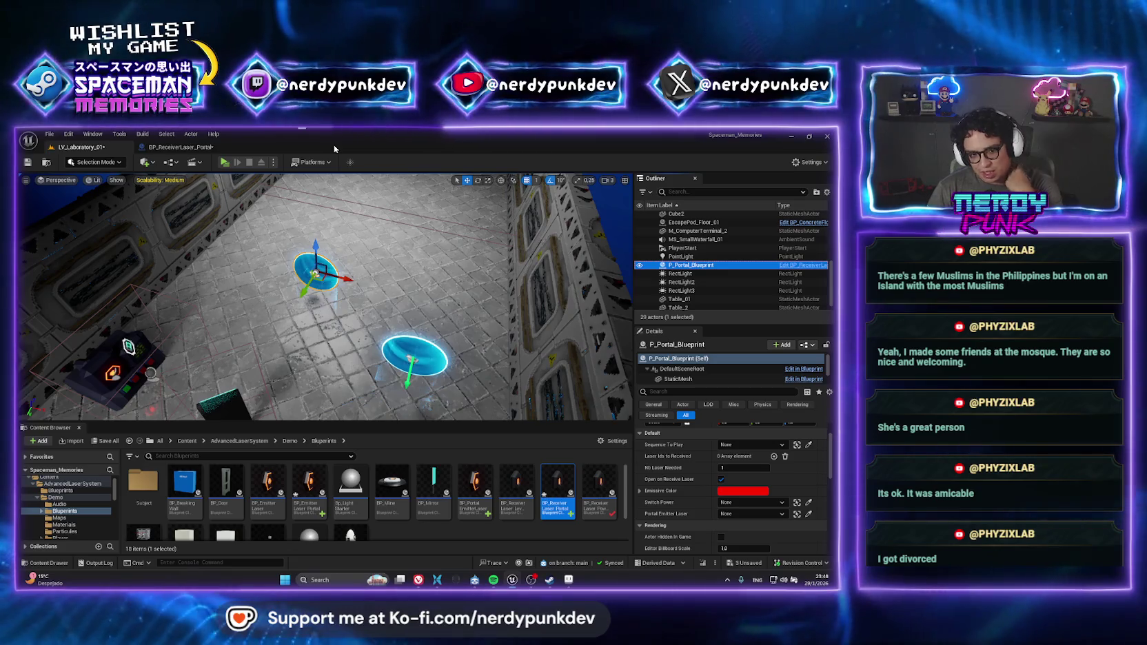
pyautogui.click(225, 163)
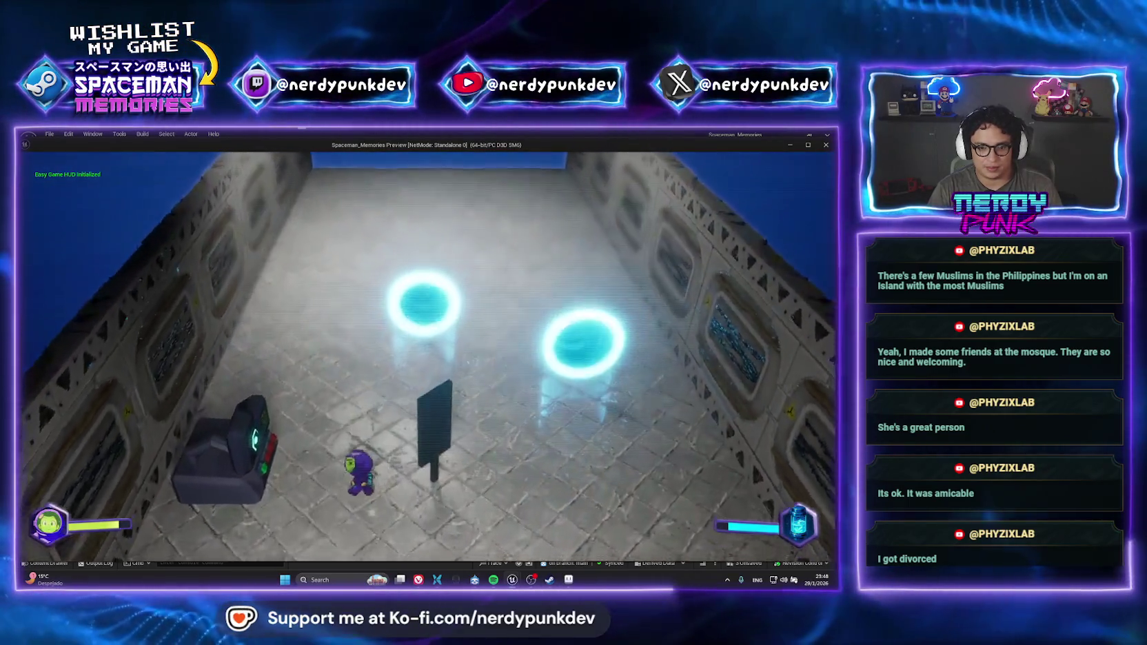
pyautogui.press('a')
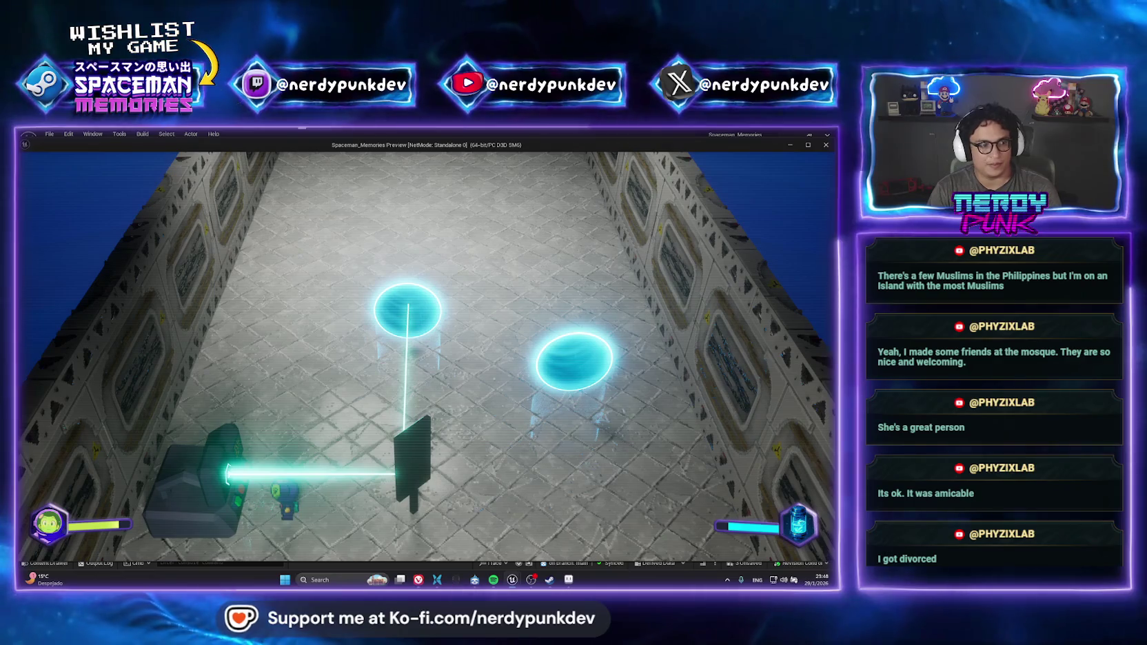
pyautogui.press('Escape')
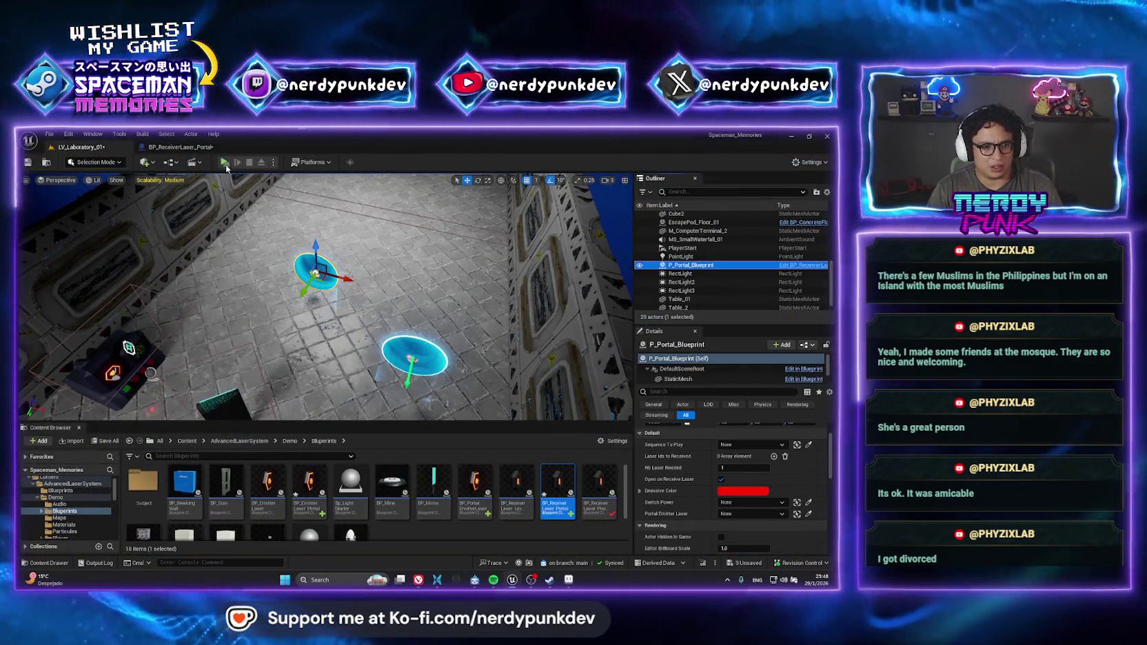
pyautogui.click(225, 162)
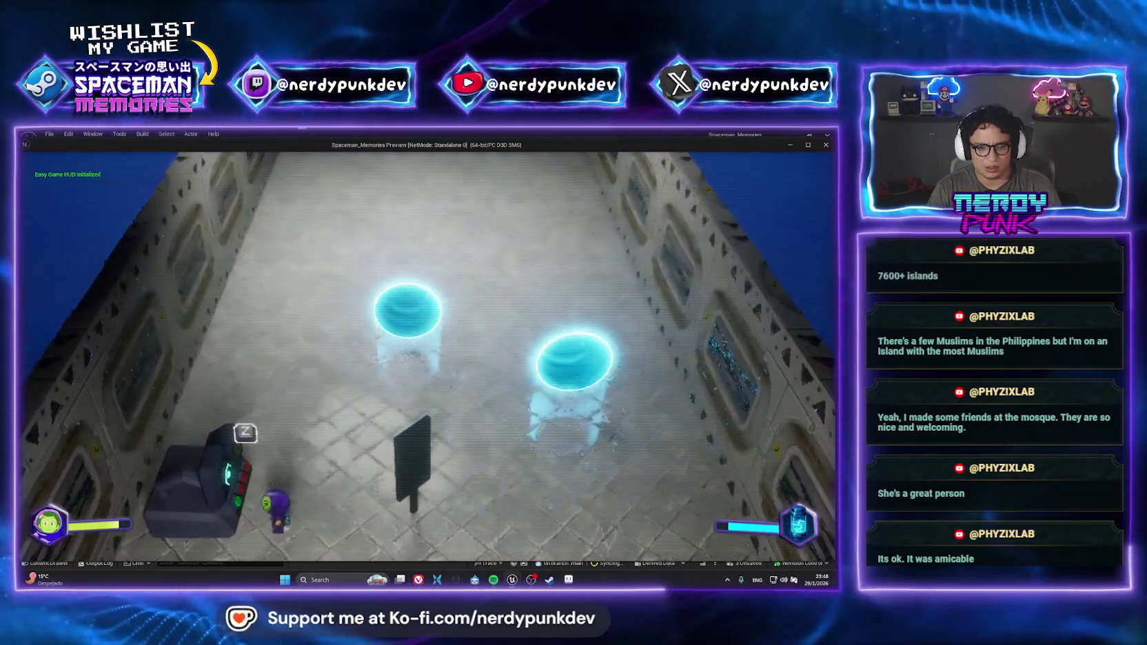
pyautogui.press('Escape')
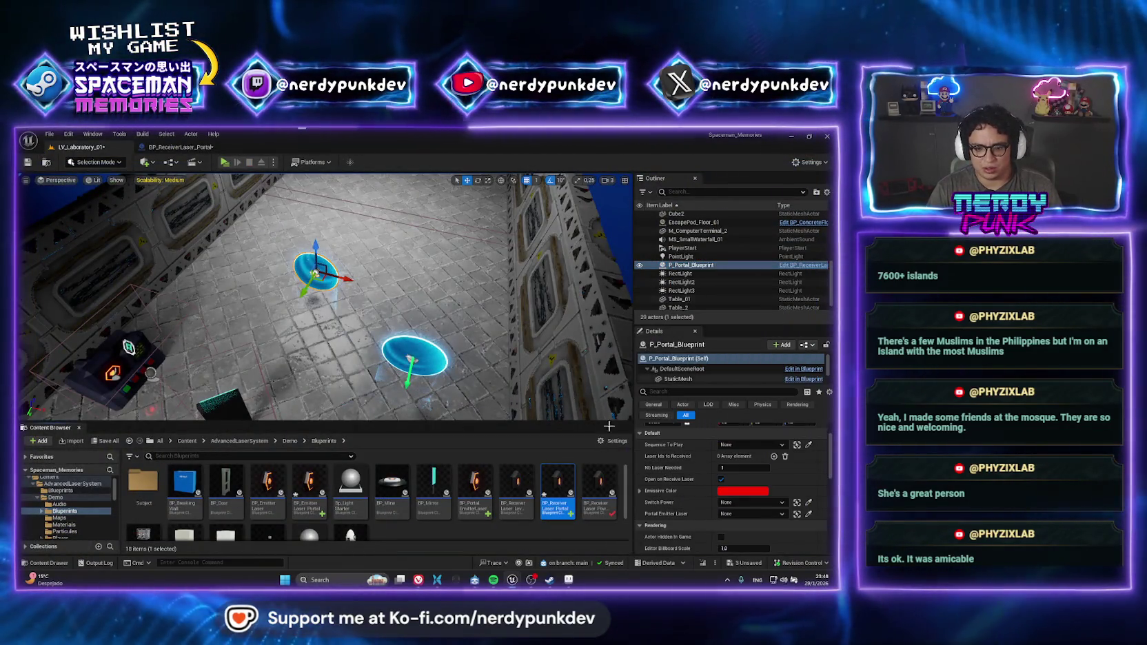
pyautogui.rightClick(692, 266)
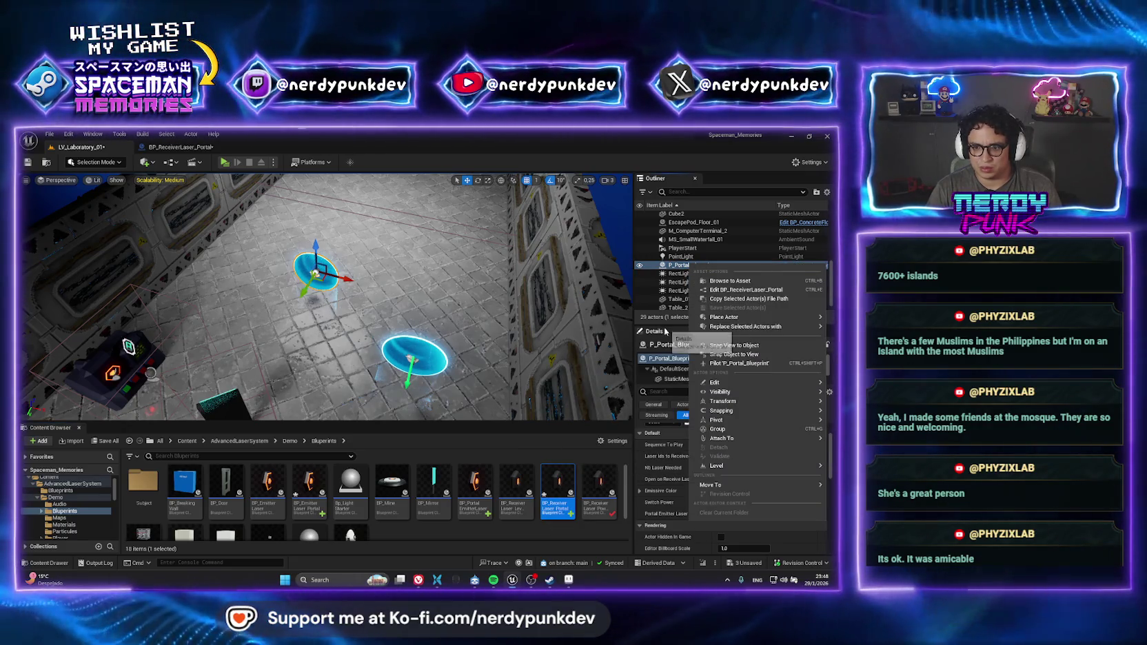
# Dismiss the action menu, then select the lower portal disc BP_EmitterLaser2 and delete it
pyautogui.press('Escape')
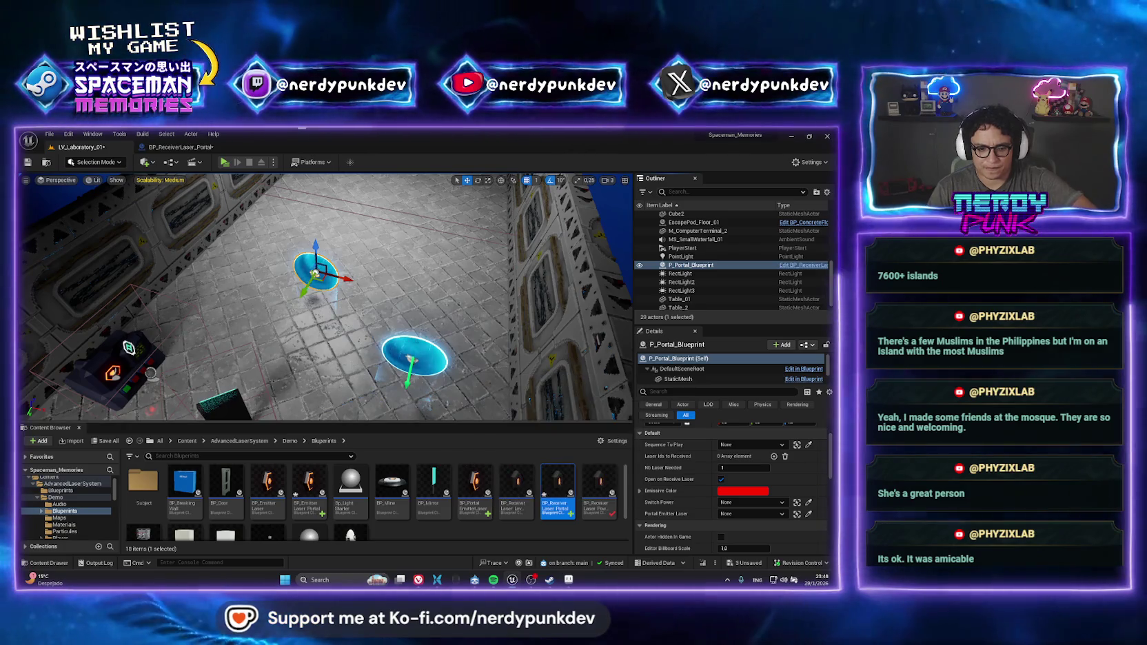
pyautogui.click(412, 360)
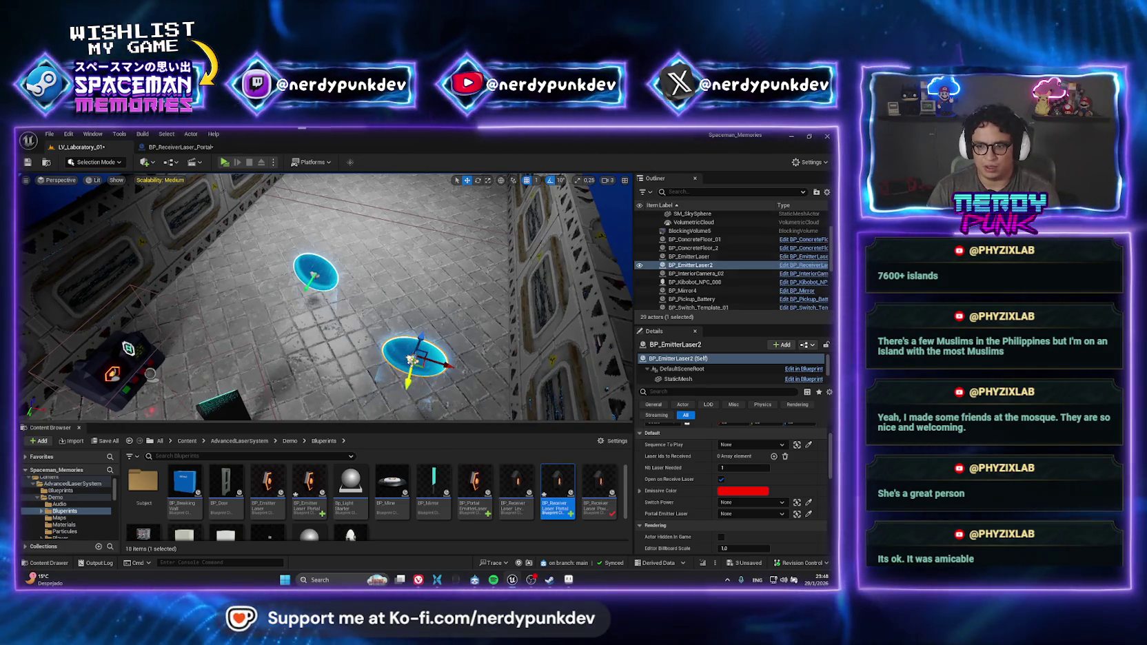
pyautogui.press('Delete')
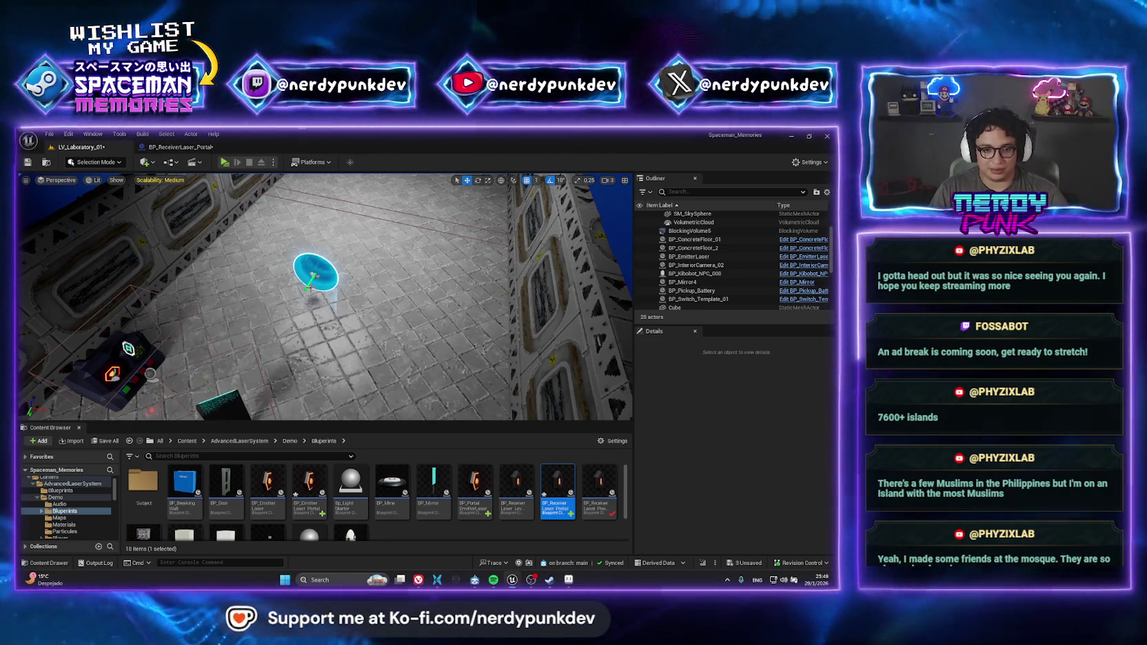
# Open the receiver portal's event graph and wire GET's Is Valid into Flip Flop
pyautogui.click(315, 272)
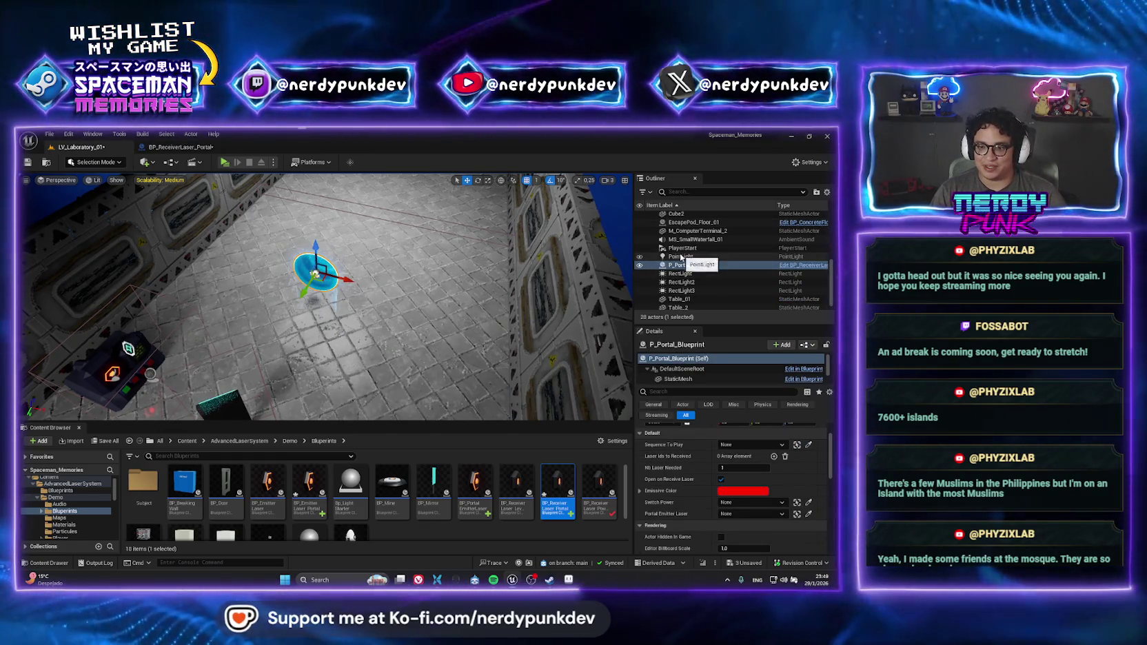
pyautogui.rightClick(678, 267)
pyautogui.click(707, 283)
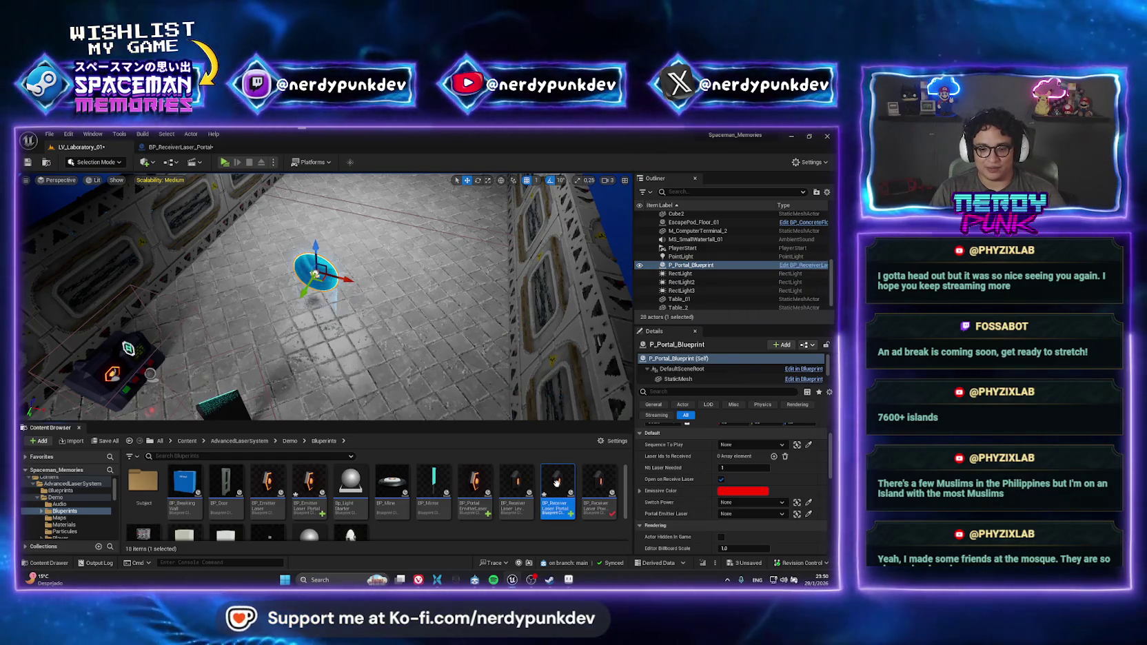
pyautogui.doubleClick(558, 486)
pyautogui.moveTo(304, 301)
pyautogui.mouseDown()
pyautogui.moveTo(407, 307)
pyautogui.moveTo(374, 302)
pyautogui.mouseUp()
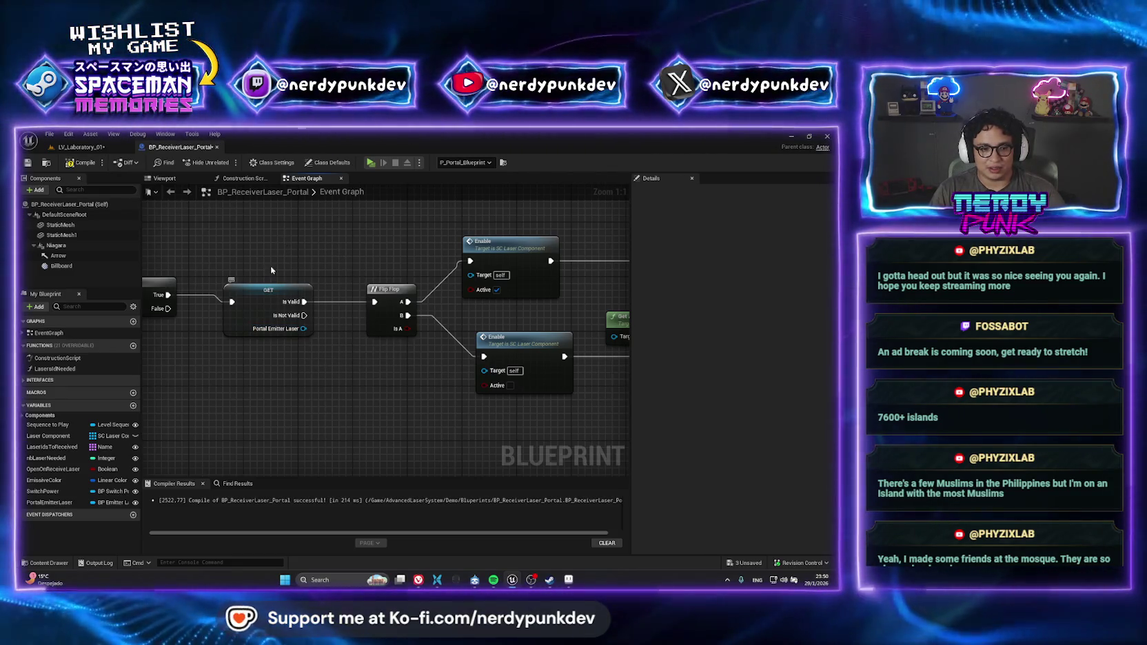
# Feed the emitter's Laser Component into both Enable Targets and move the second getter below Flip Flop
pyautogui.scroll(-2, 271, 266)
pyautogui.scroll(2, 261, 280)
pyautogui.scroll(2, 260, 279)
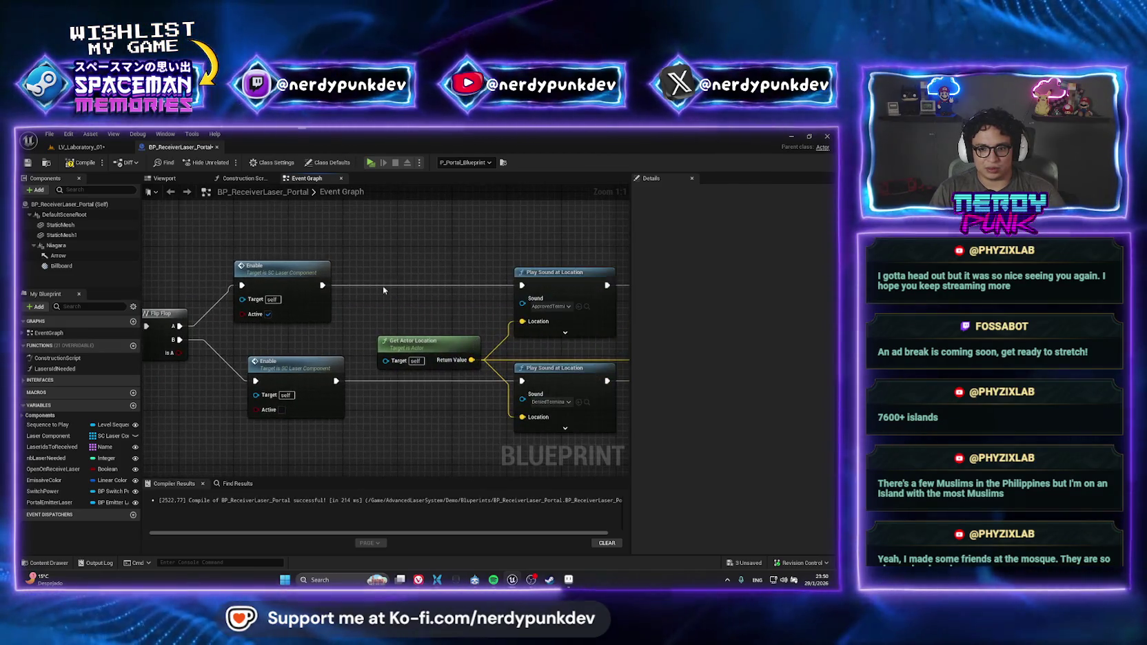
pyautogui.scroll(-2, 434, 334)
pyautogui.moveTo(362, 365)
pyautogui.mouseDown()
pyautogui.moveTo(448, 365)
pyautogui.moveTo(529, 311)
pyautogui.mouseUp()
pyautogui.moveTo(361, 366); pyautogui.dragTo(542, 407)
pyautogui.moveTo(440, 367); pyautogui.dragTo(419, 443)
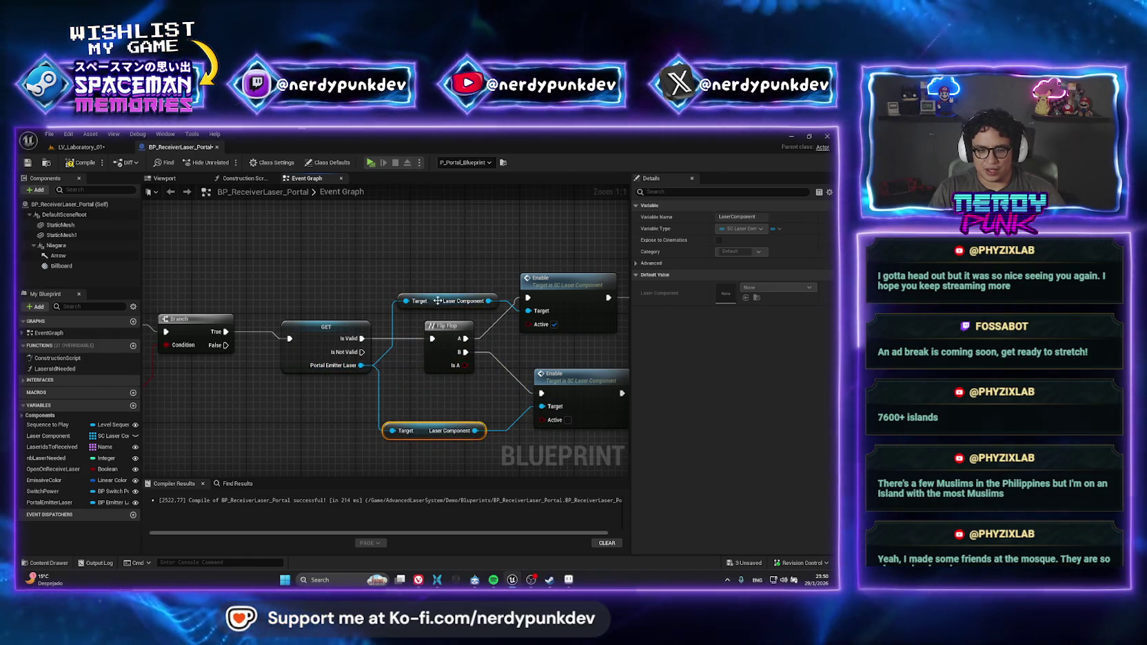
# Review the sound and Print String nodes, then launch the level in a standalone game window
pyautogui.click(333, 250)
pyautogui.moveTo(333, 250); pyautogui.dragTo(547, 343)
pyautogui.scroll(-1, 546, 343)
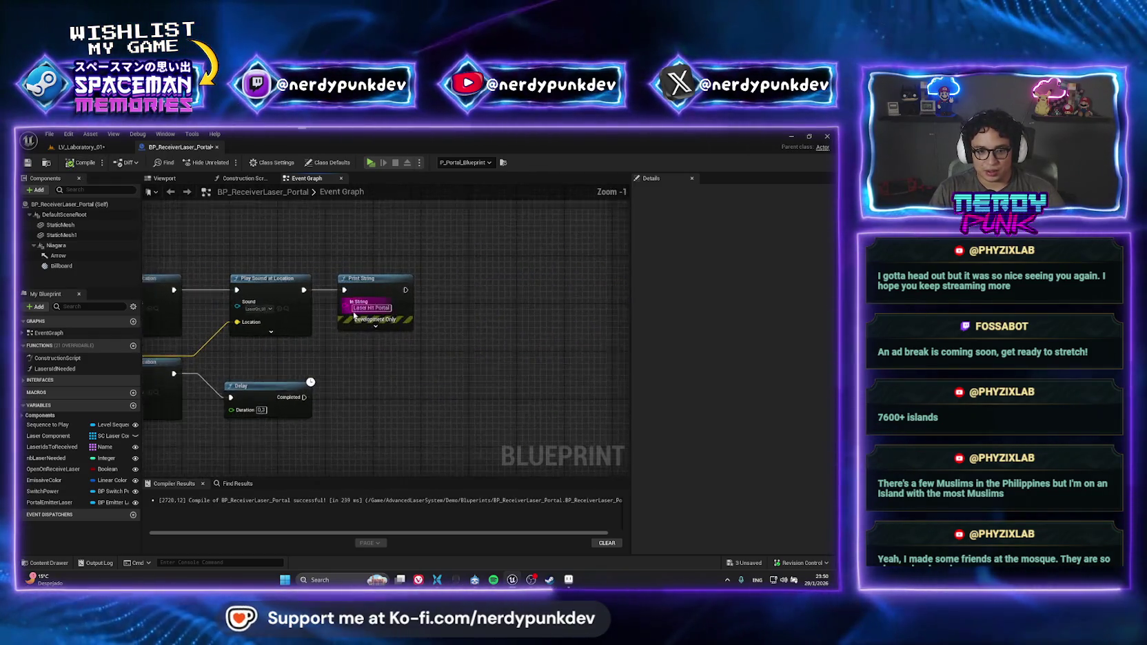
pyautogui.moveTo(353, 315); pyautogui.dragTo(206, 276)
pyautogui.scroll(1, 386, 325)
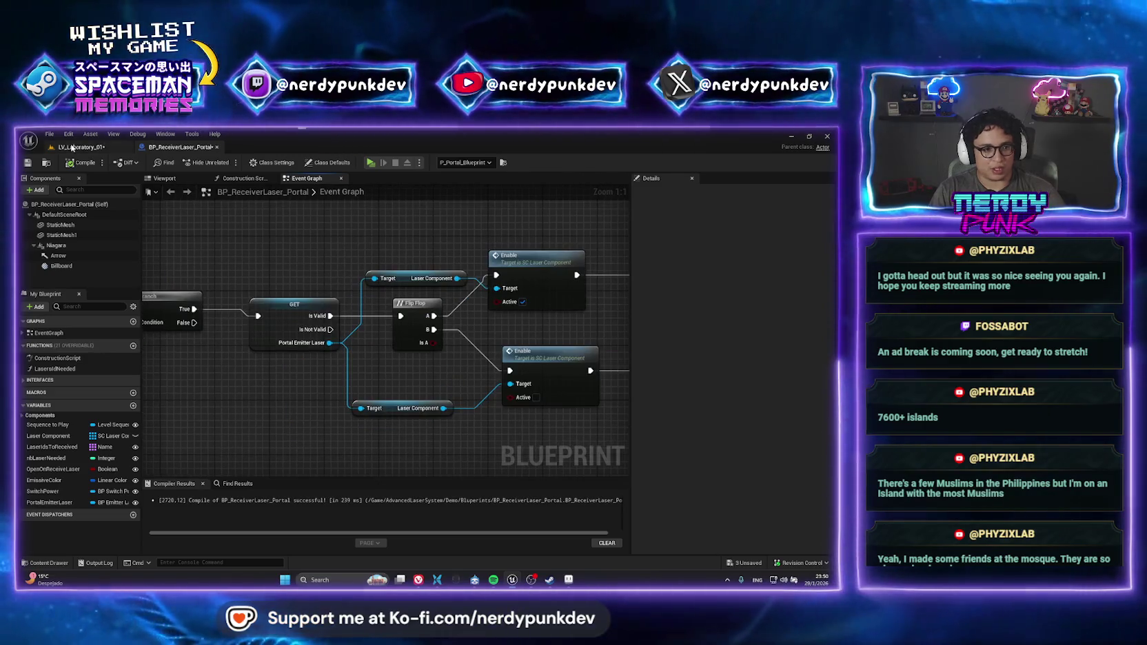
pyautogui.click(71, 147)
pyautogui.click(222, 163)
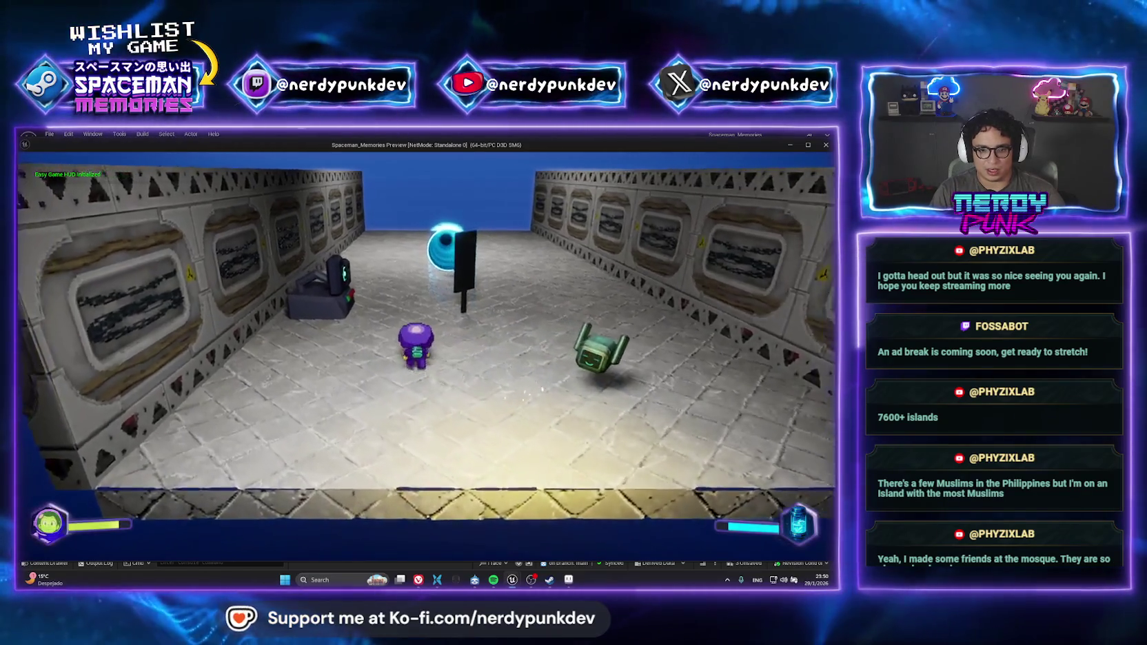
# Playtest the laser emitter with Z, then return to the receiver portal Blueprint
pyautogui.press('z')
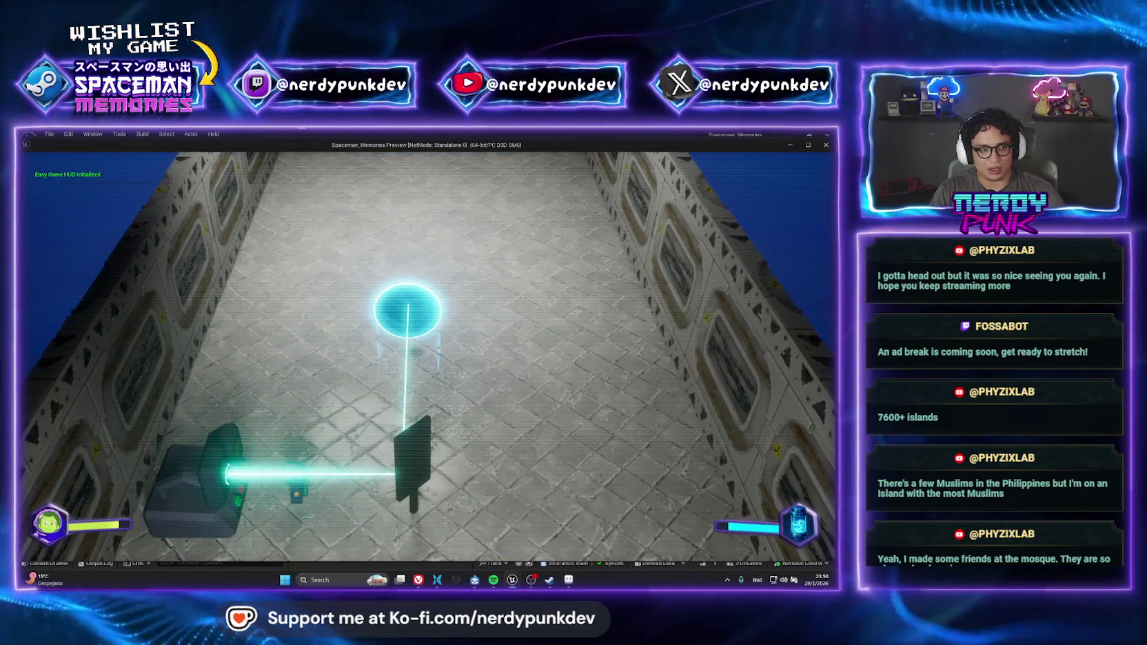
pyautogui.press('Escape')
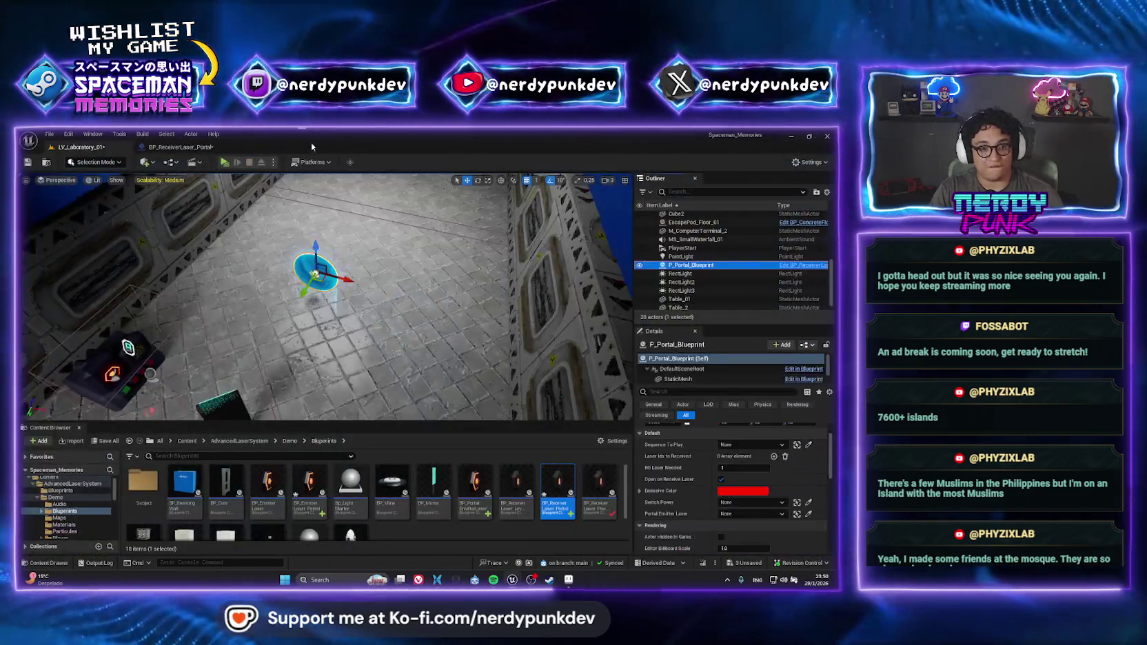
pyautogui.click(179, 147)
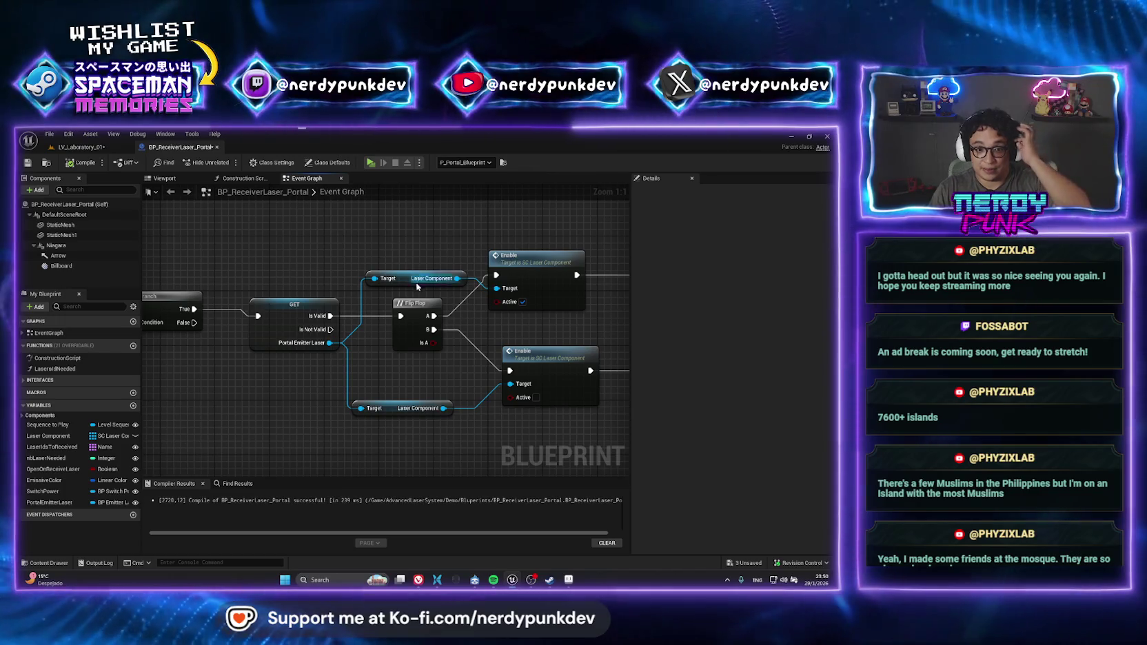
# Make room between Branch and GET by shifting Branch and Open on Receive Laser
pyautogui.hotkey('ctrl', 'z')
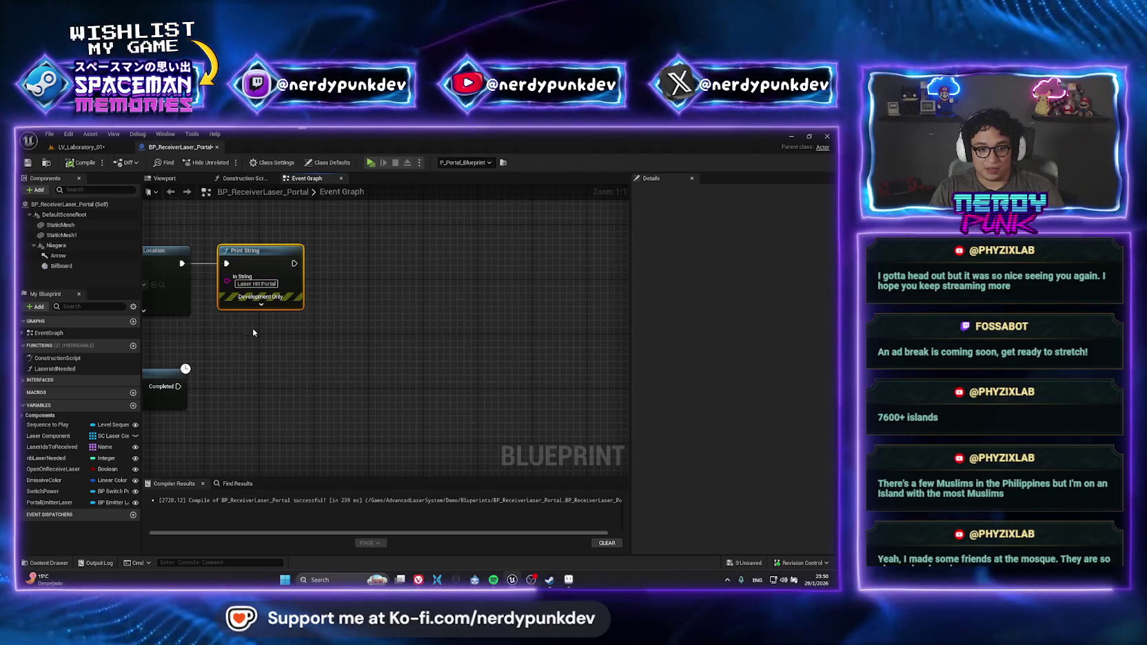
pyautogui.moveTo(253, 332); pyautogui.dragTo(438, 353)
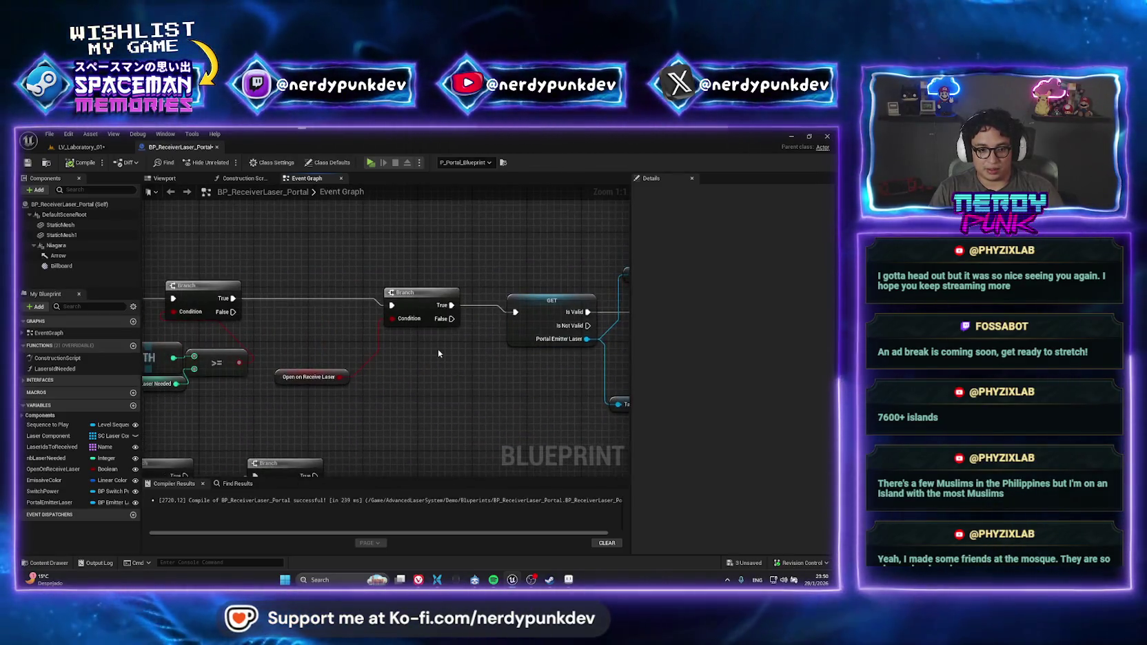
pyautogui.scroll(-2, 439, 354)
pyautogui.moveTo(441, 298)
pyautogui.mouseDown()
pyautogui.moveTo(449, 312)
pyautogui.moveTo(420, 314)
pyautogui.mouseUp()
pyautogui.click(410, 271)
pyautogui.moveTo(348, 377); pyautogui.dragTo(372, 380)
pyautogui.scroll(2, 483, 348)
# Paste a 'Laser Hit Portal' Print String between Branch True and GET, then compile
pyautogui.hotkey('ctrl', 'v')
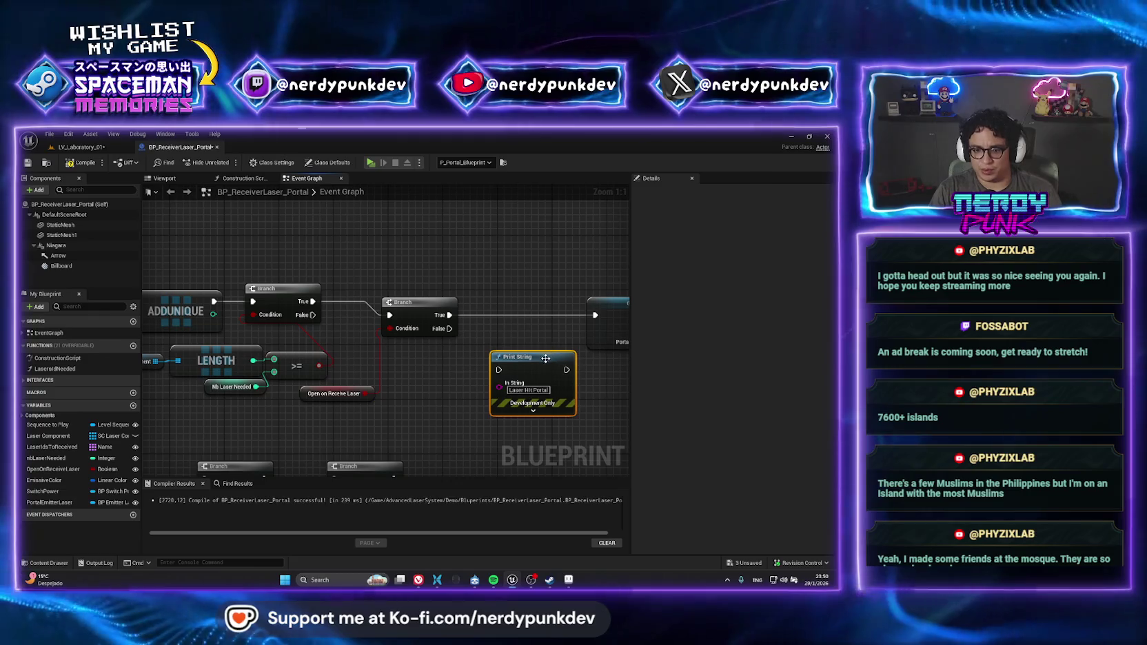
pyautogui.moveTo(539, 369)
pyautogui.mouseDown()
pyautogui.moveTo(510, 319)
pyautogui.moveTo(483, 324)
pyautogui.moveTo(595, 315)
pyautogui.mouseUp()
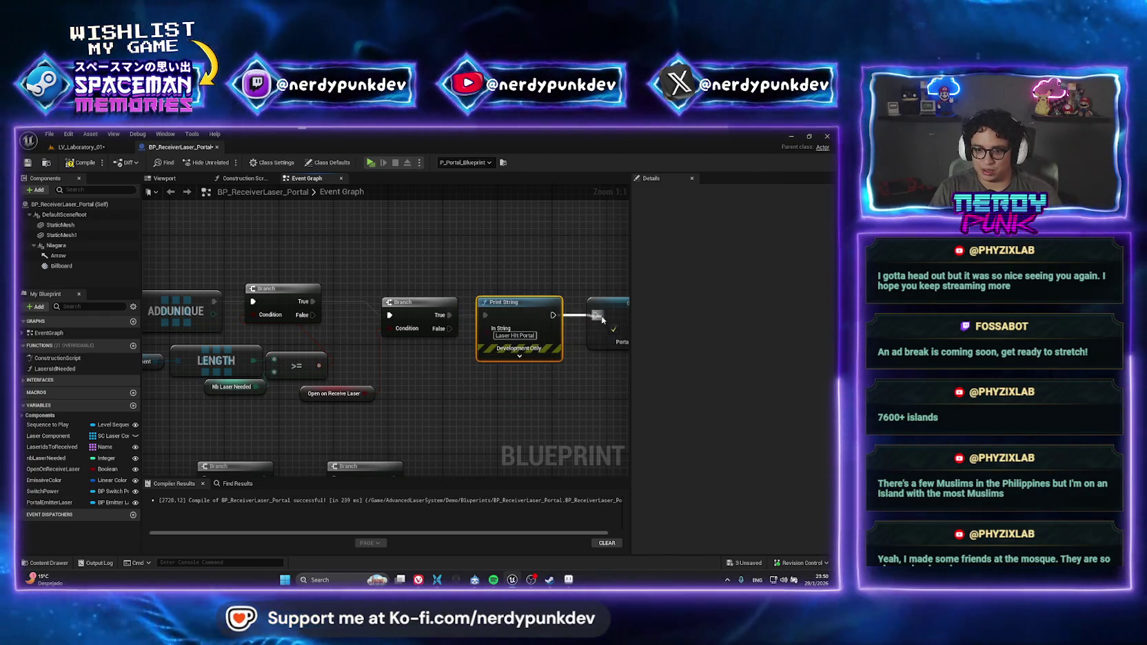
pyautogui.click(84, 164)
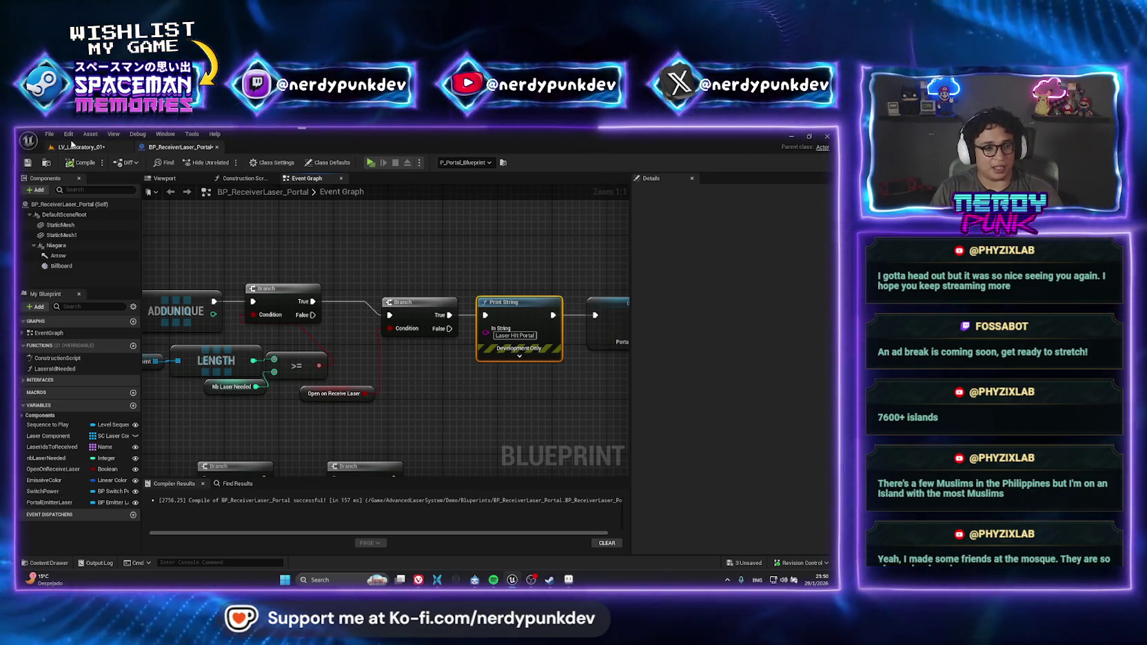
pyautogui.click(73, 147)
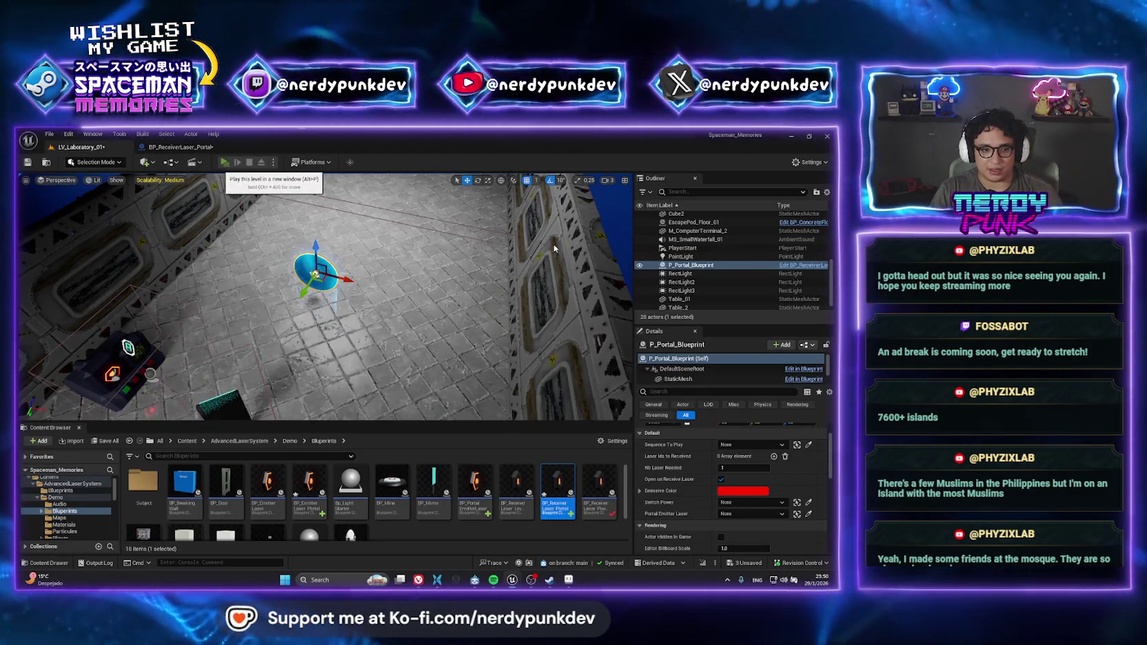
pyautogui.click(224, 162)
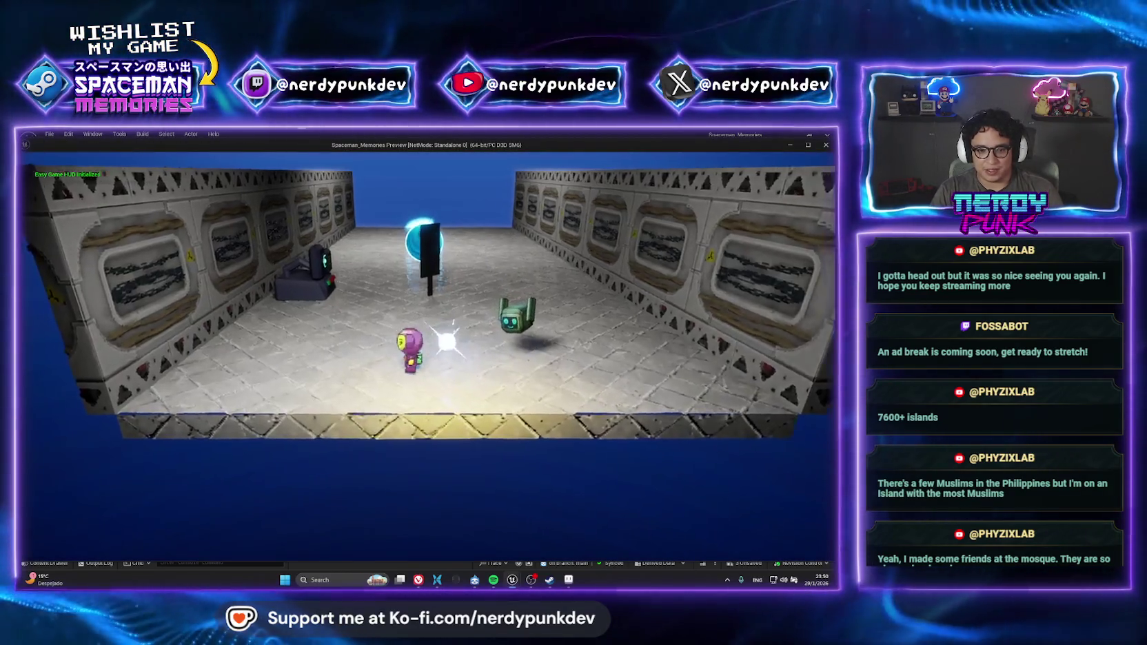
pyautogui.press('a')
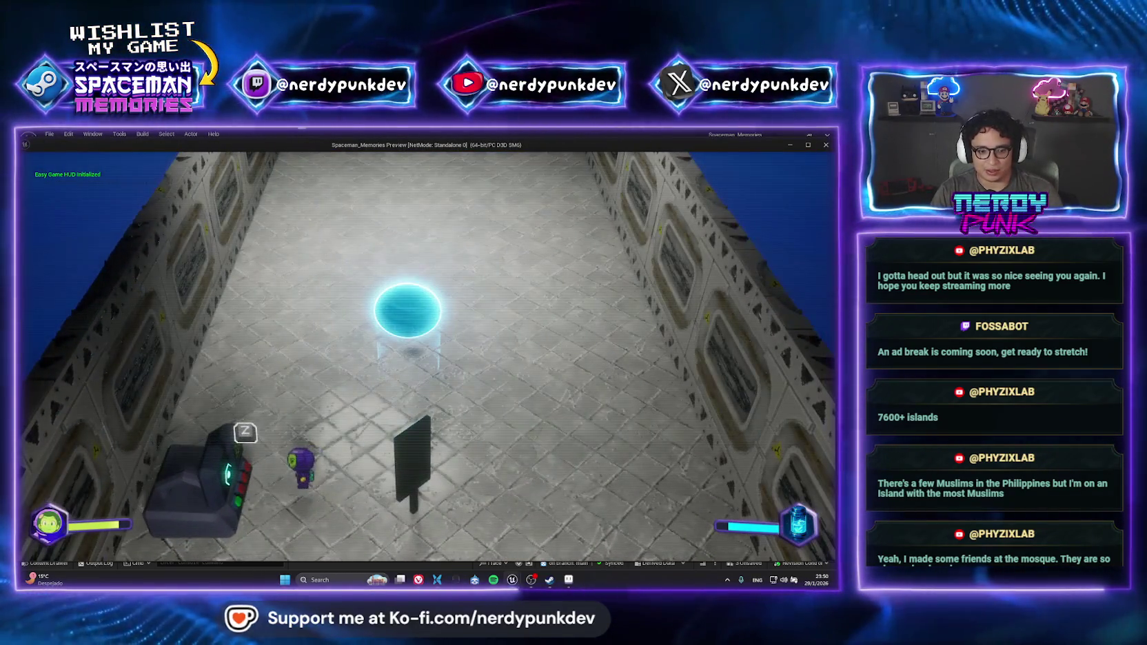
pyautogui.press('Escape')
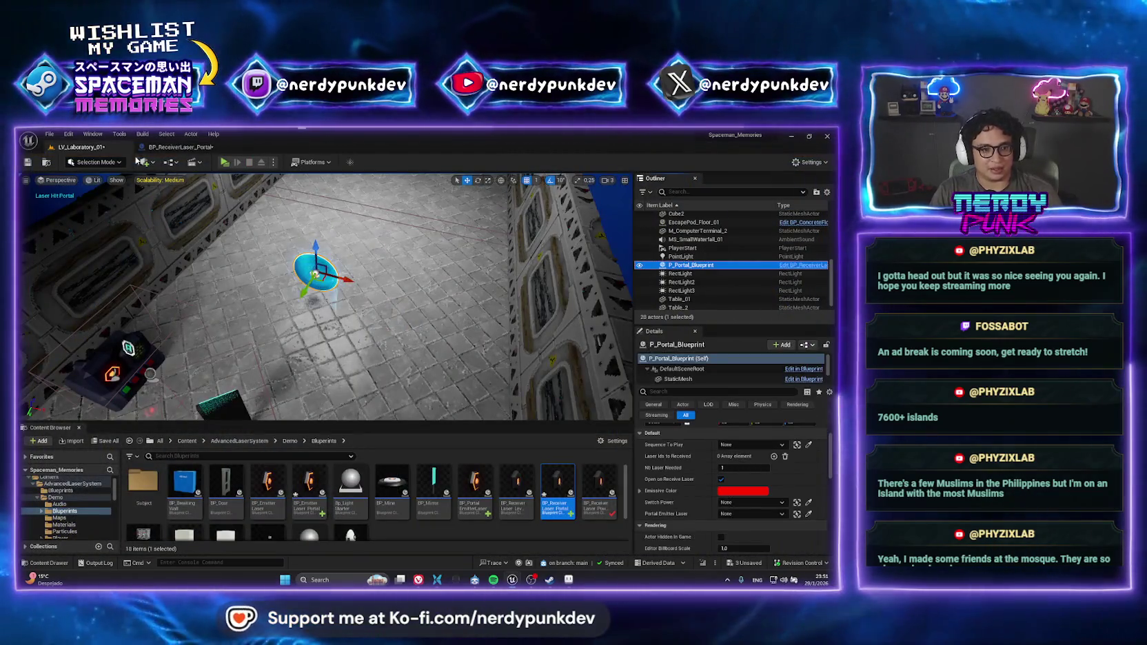
pyautogui.click(164, 151)
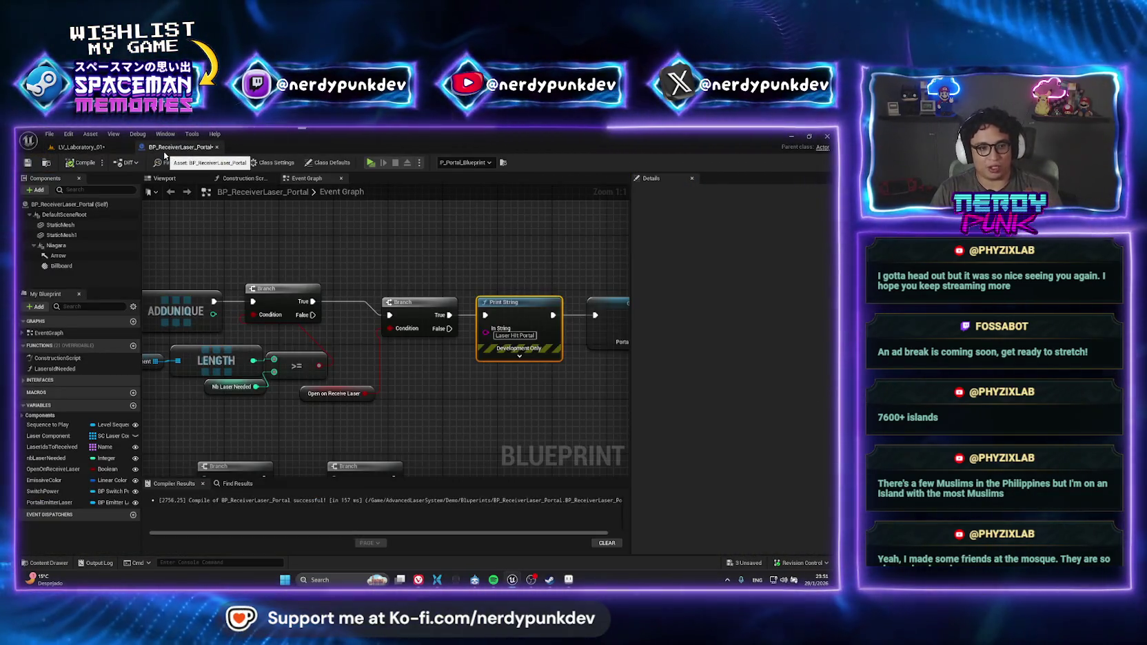
pyautogui.moveTo(506, 282); pyautogui.dragTo(376, 273)
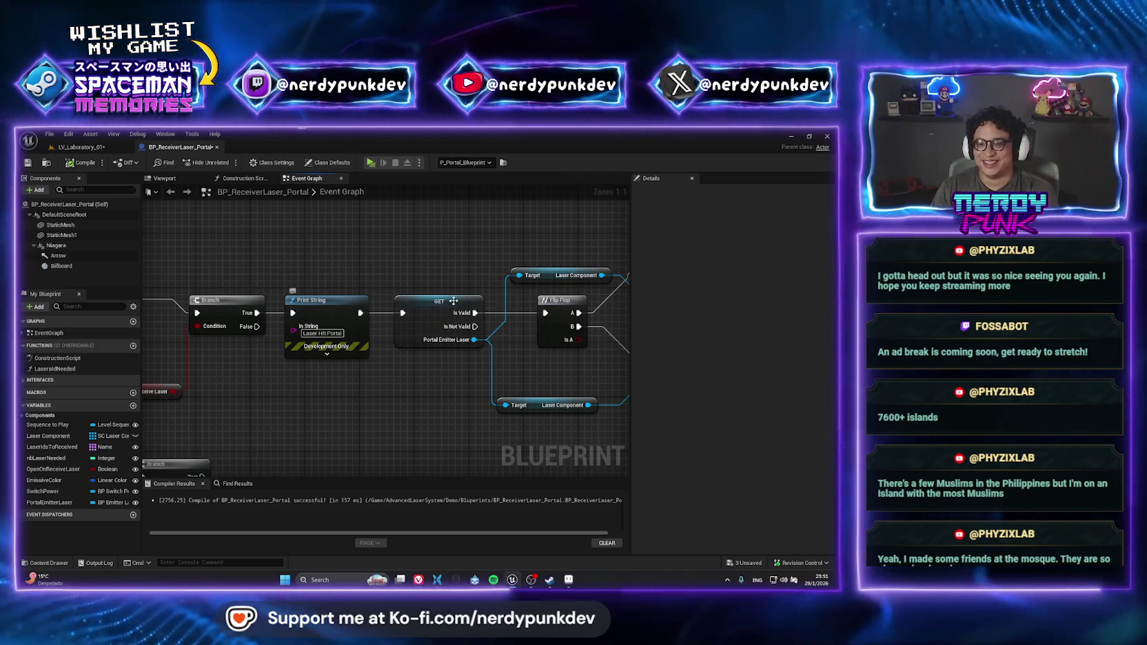
pyautogui.moveTo(335, 291); pyautogui.dragTo(97, 284)
pyautogui.moveTo(609, 301); pyautogui.dragTo(376, 272)
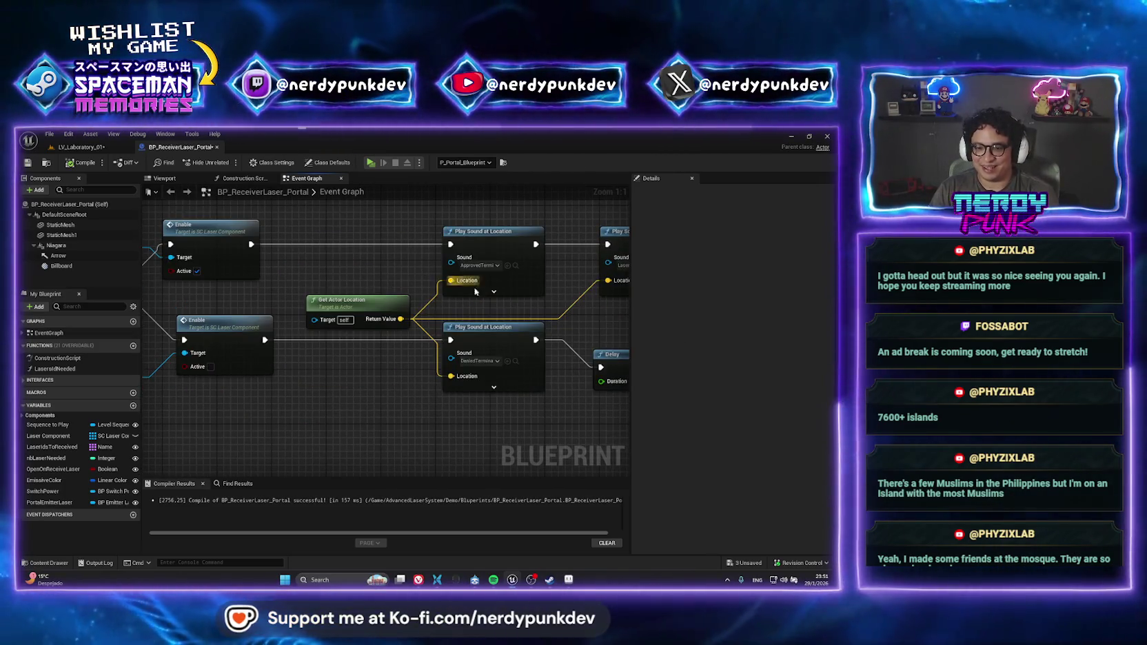
pyautogui.moveTo(505, 297)
pyautogui.mouseDown()
pyautogui.moveTo(308, 298)
pyautogui.moveTo(675, 313)
pyautogui.mouseUp()
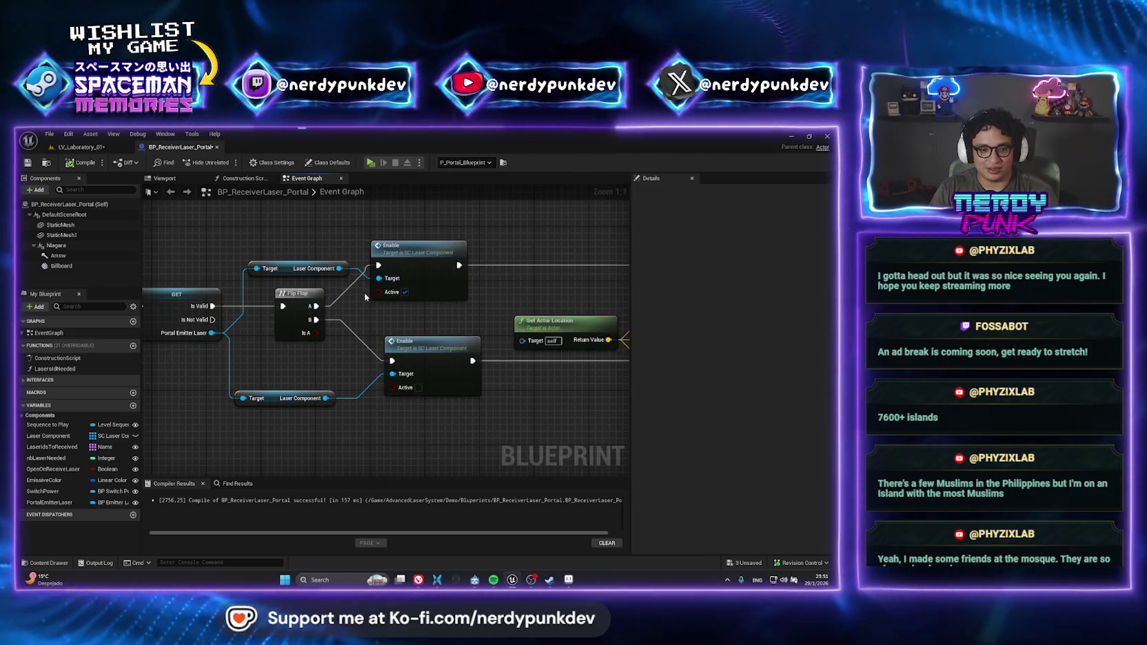
pyautogui.moveTo(317, 334); pyautogui.dragTo(442, 337)
pyautogui.click(303, 323)
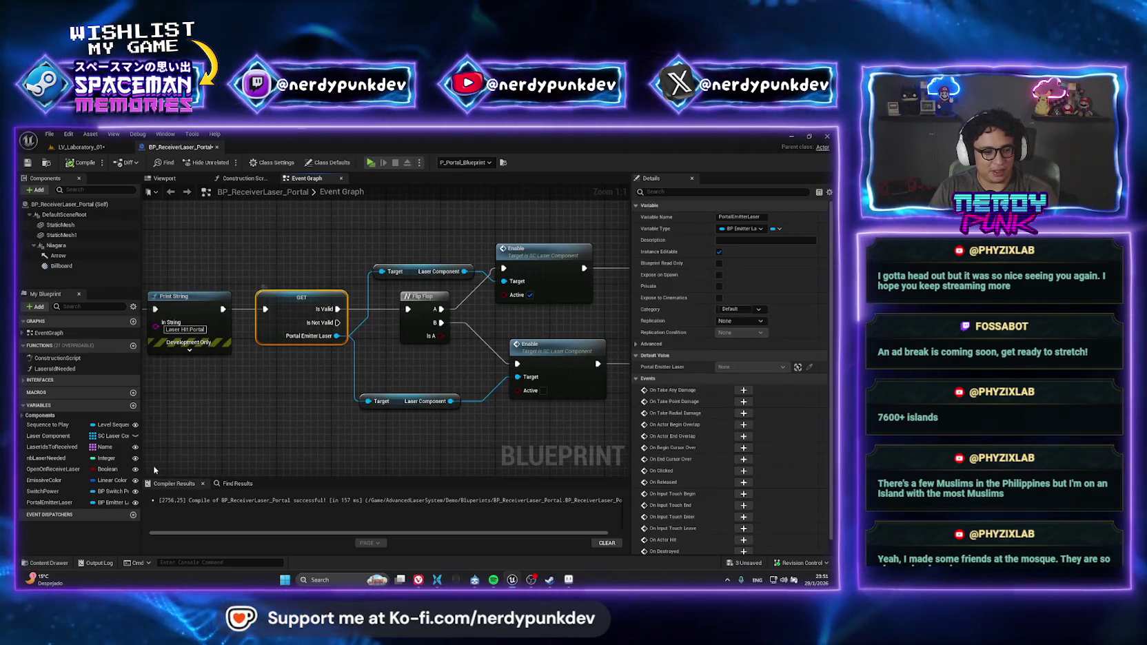
pyautogui.click(78, 147)
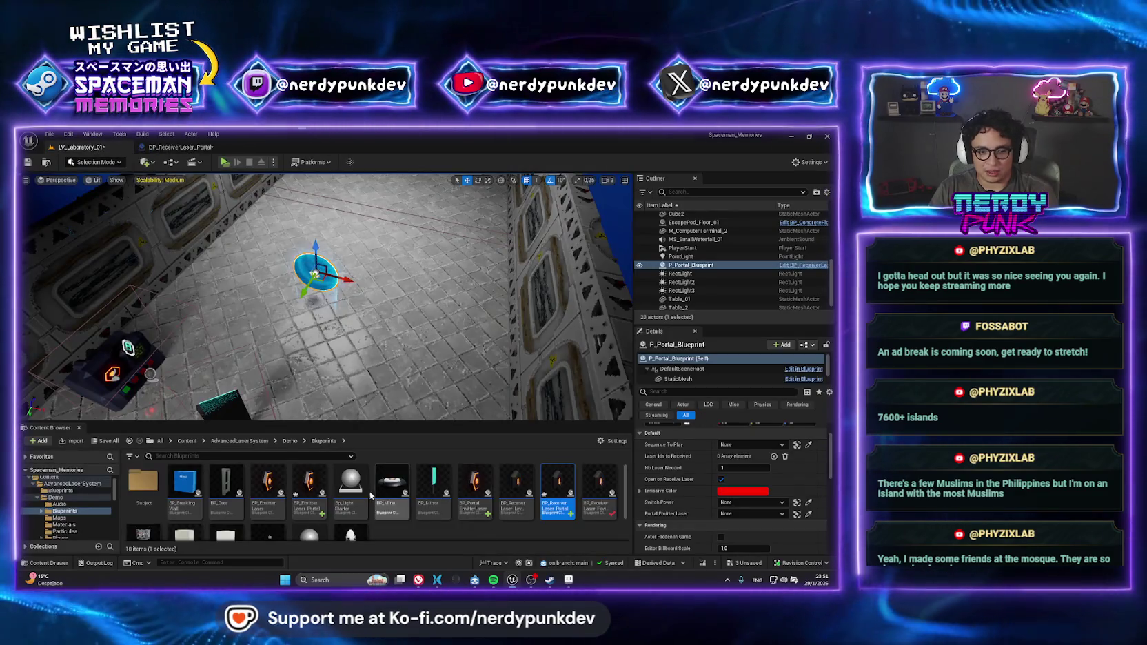
# Place an emitter laser portal in the room and link it as the portal's Portal Emitter Laser
pyautogui.moveTo(310, 490); pyautogui.dragTo(390, 345)
pyautogui.click(316, 271)
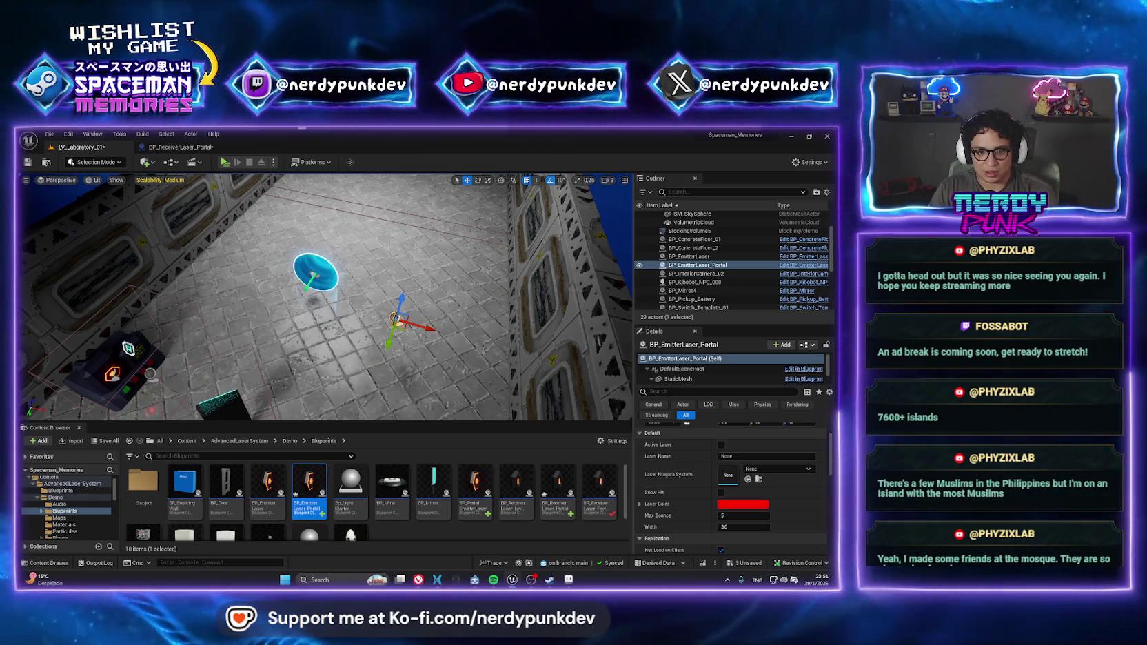
pyautogui.click(809, 514)
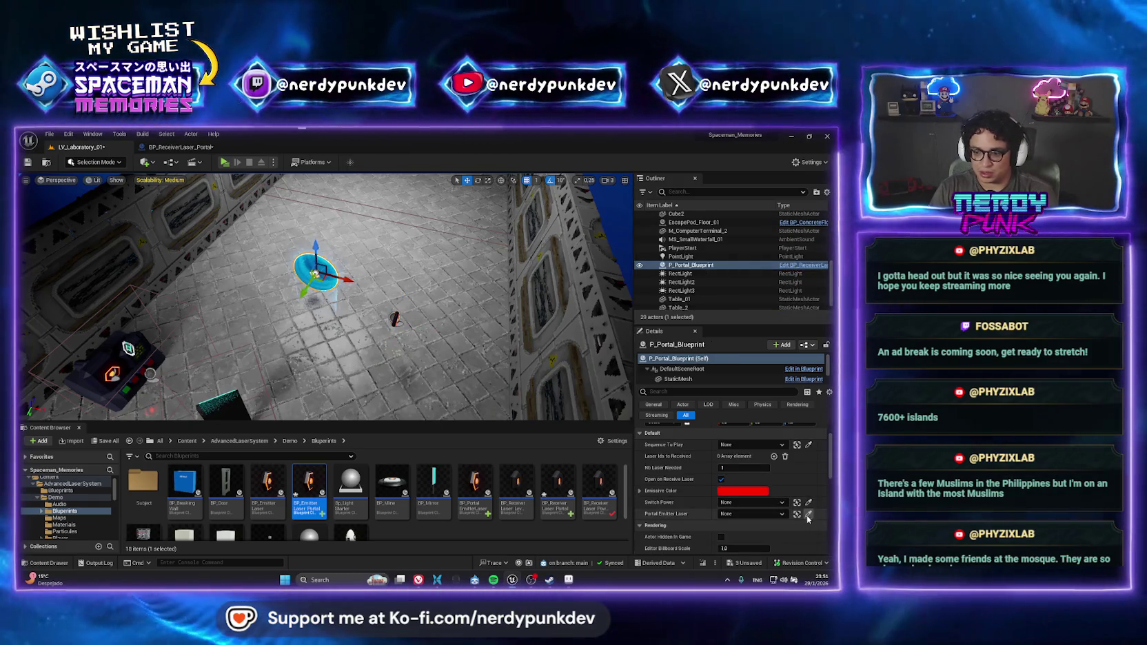
pyautogui.click(395, 319)
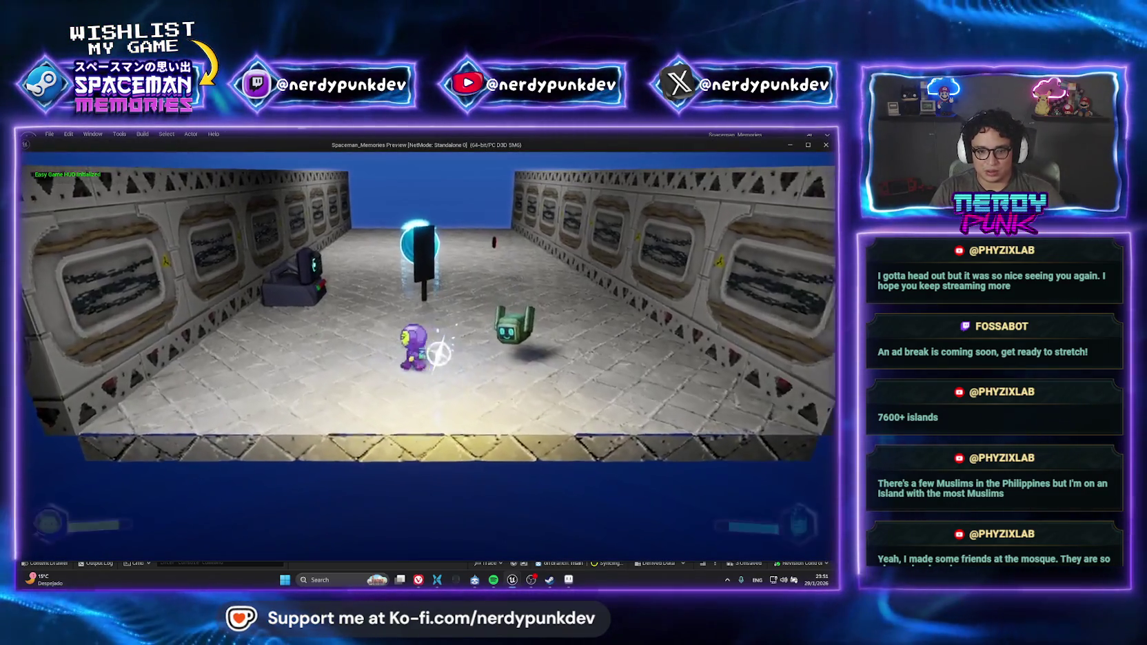
# Playtest firing the laser at the portal, then tick Active Laser on the emitter portal and retest
pyautogui.press('w')
pyautogui.press('a')
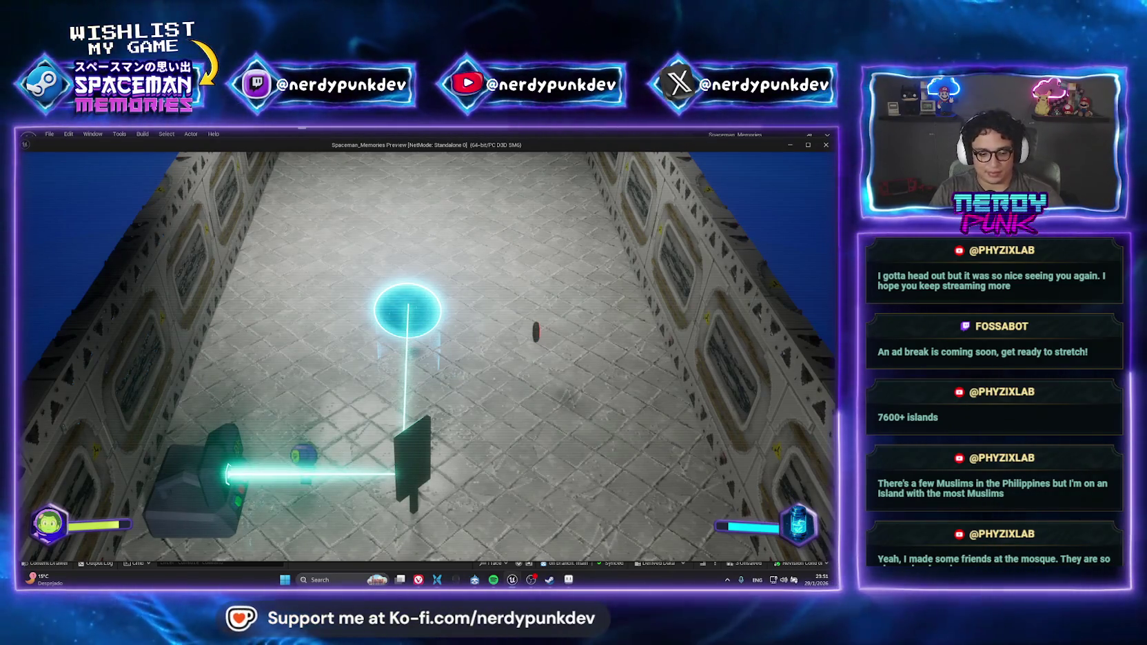
pyautogui.press('Escape')
pyautogui.click(185, 149)
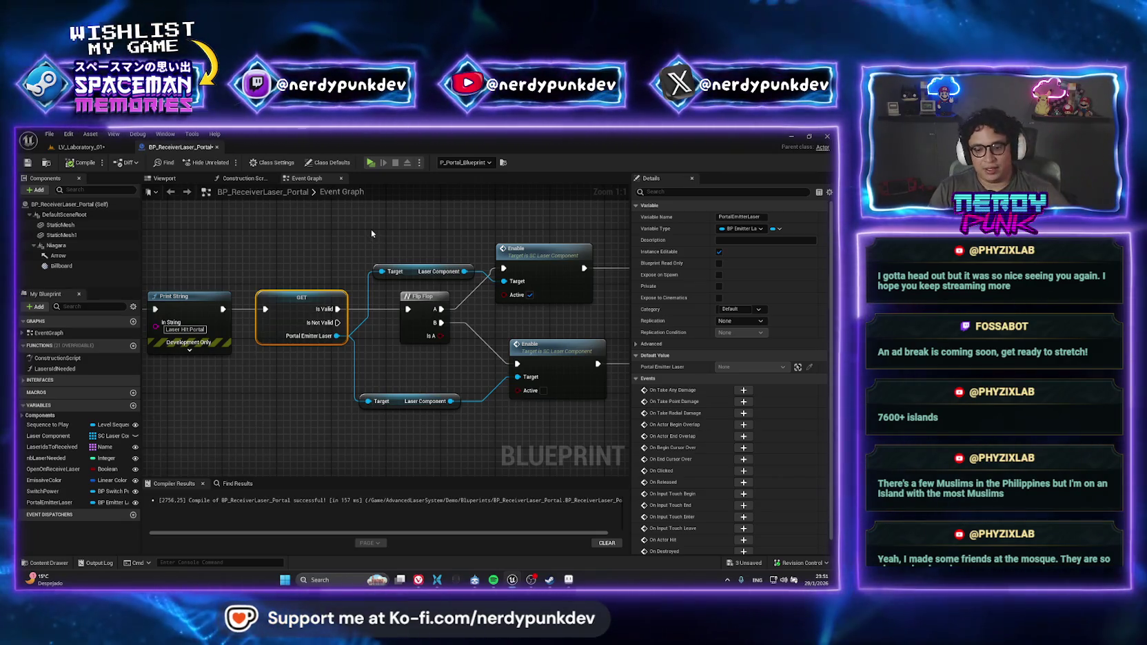
pyautogui.click(80, 147)
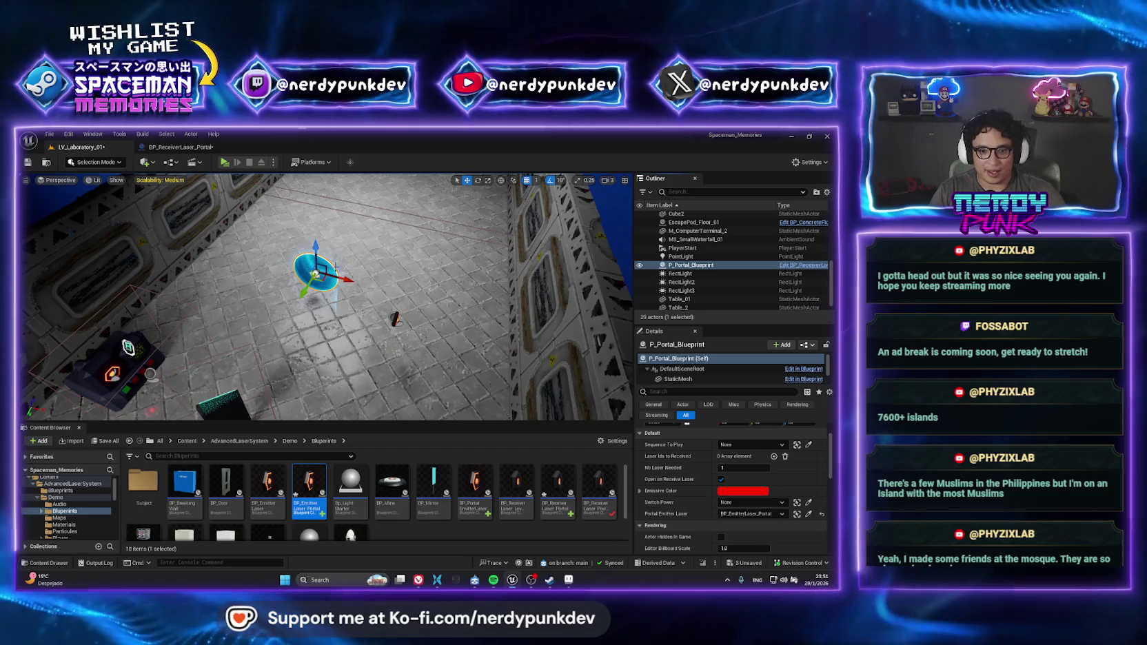
pyautogui.click(397, 319)
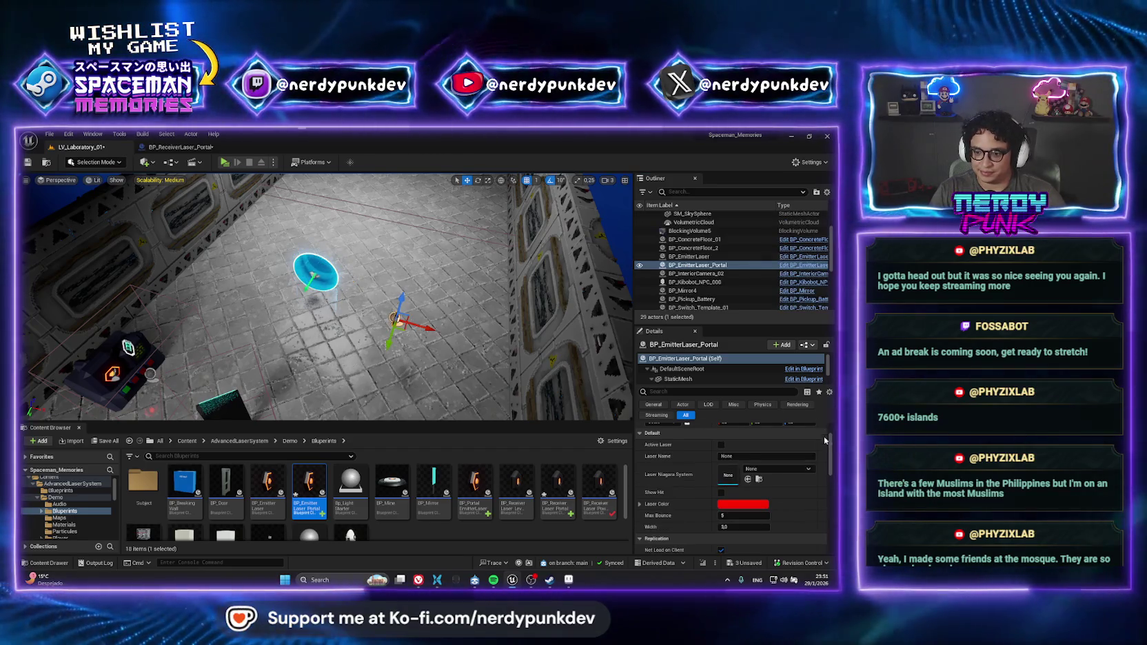
pyautogui.click(721, 444)
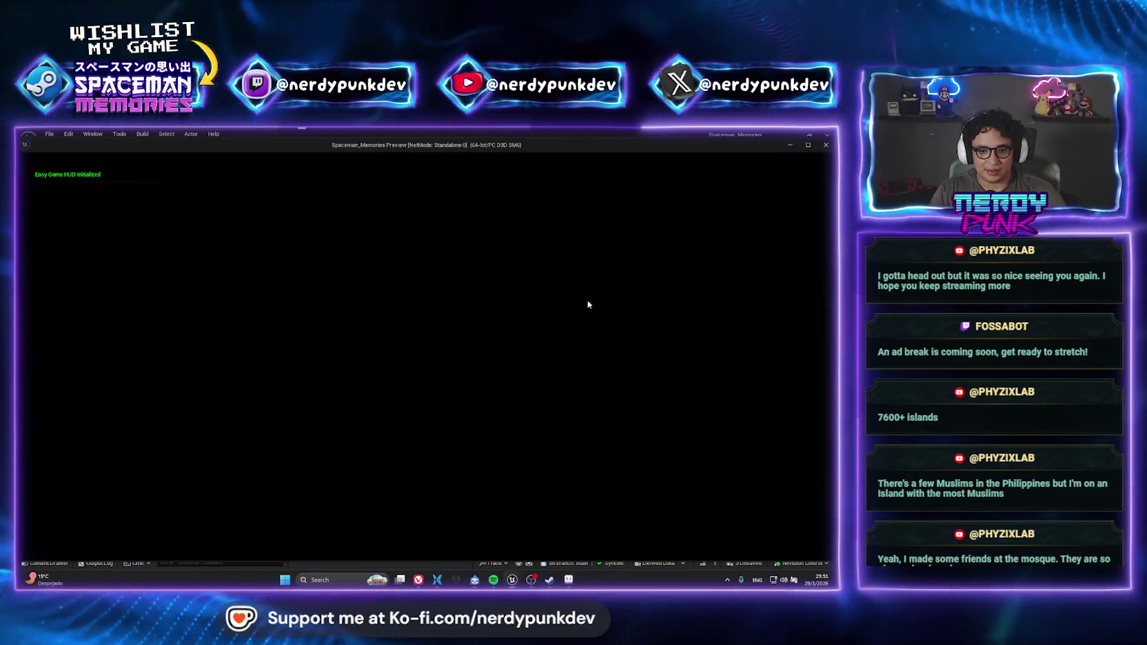
pyautogui.press('Escape')
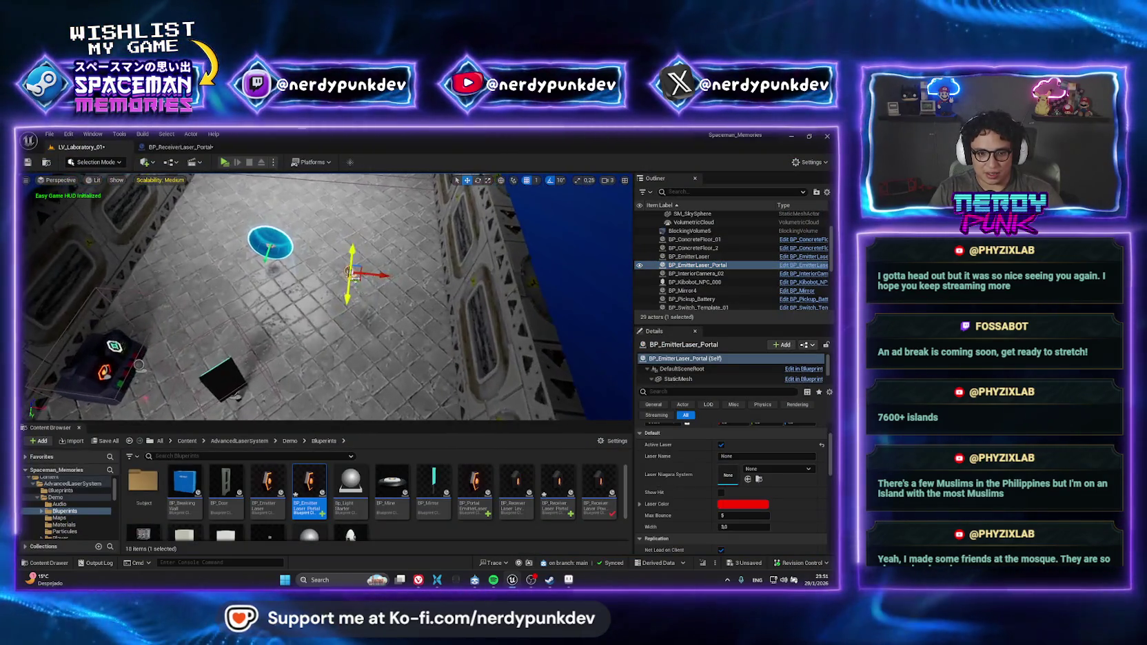
# Delete the emitter laser portal from the room and place a BP_EmitterLaser instead
pyautogui.click(310, 331)
pyautogui.click(350, 272)
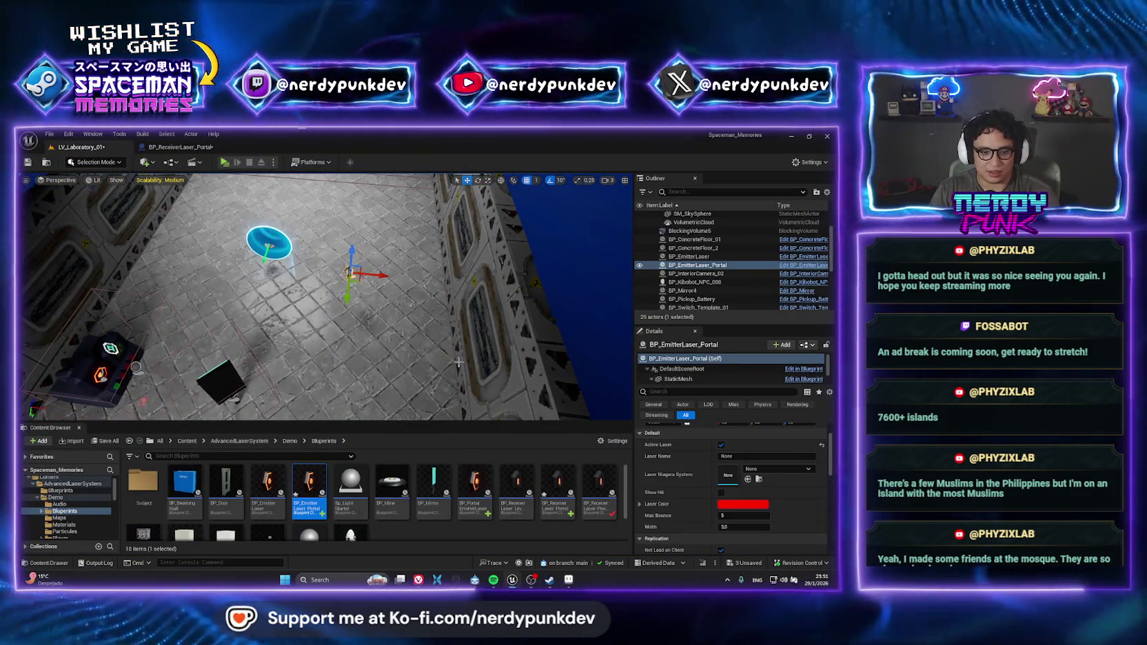
pyautogui.press('Delete')
pyautogui.press('Return')
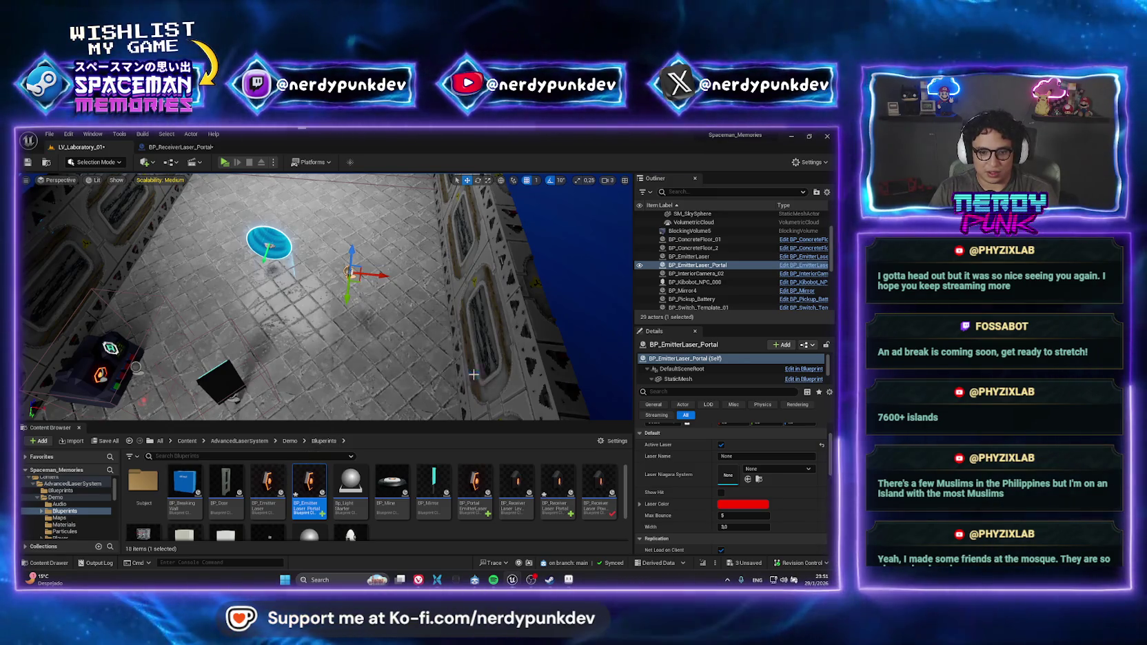
pyautogui.moveTo(274, 489); pyautogui.dragTo(357, 357)
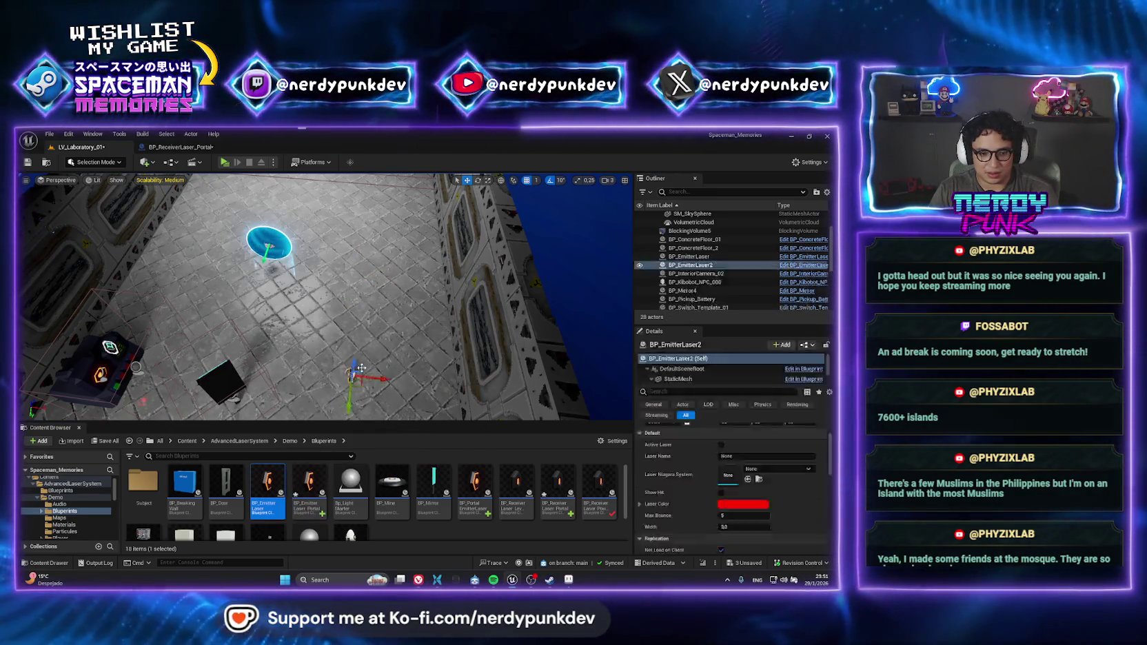
# Turn on BP_EmitterLaser2's Active Laser, test it, and move it to a new floor position
pyautogui.click(721, 444)
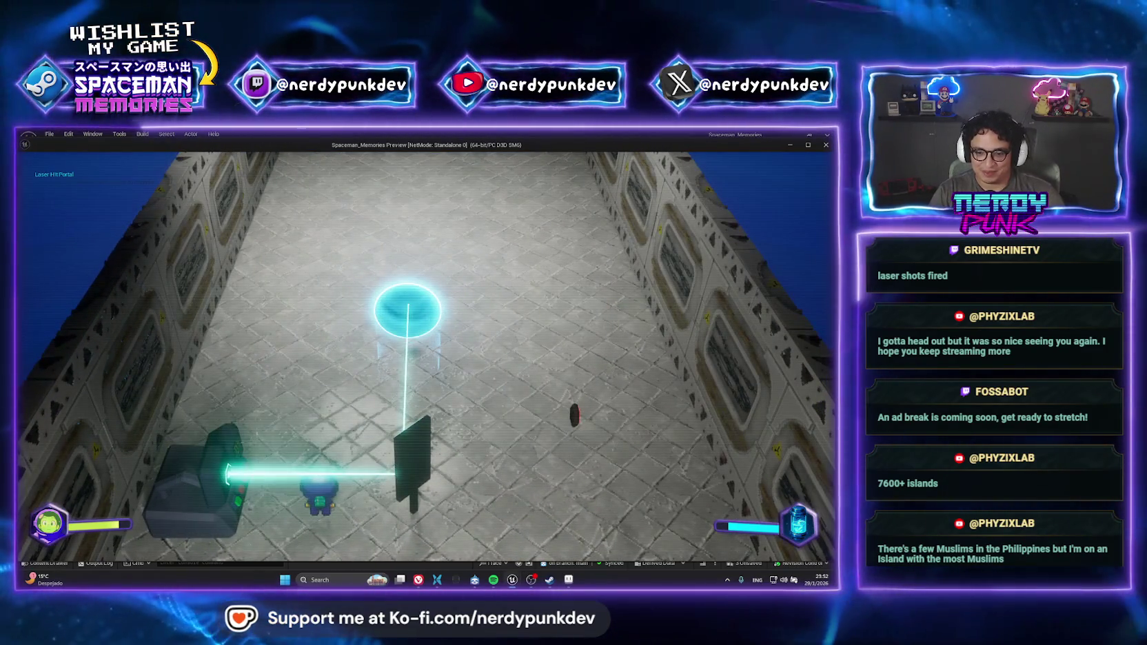
pyautogui.press('Escape')
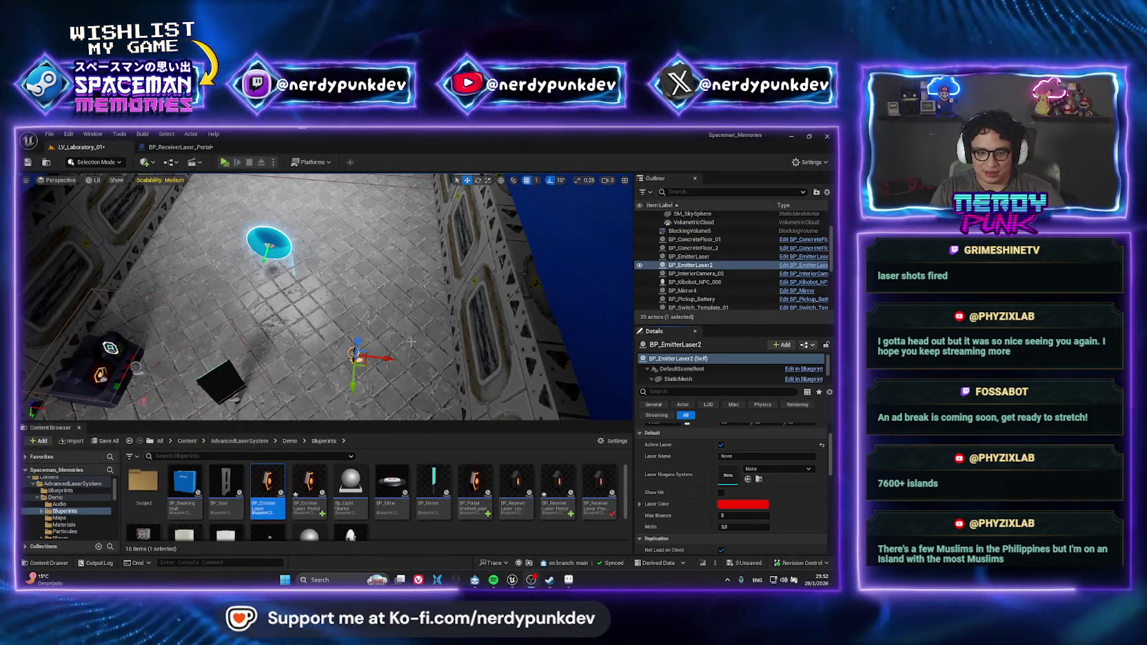
pyautogui.click(331, 324)
pyautogui.click(354, 355)
pyautogui.press('f')
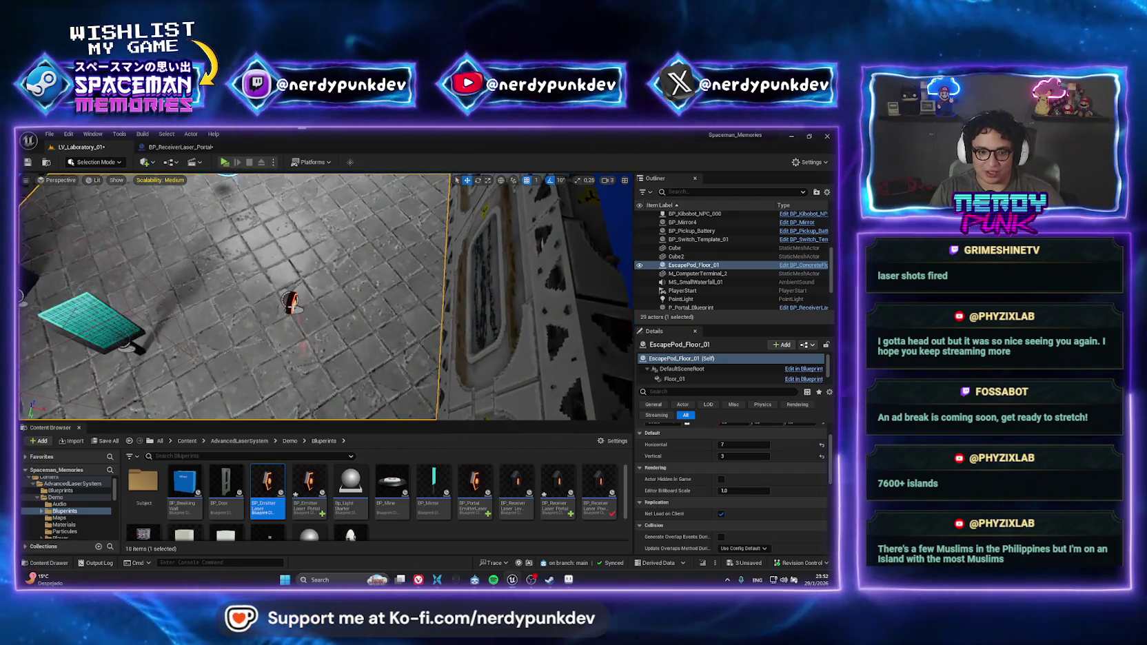
pyautogui.moveTo(294, 307)
pyautogui.mouseDown()
pyautogui.moveTo(275, 355)
pyautogui.moveTo(258, 324)
pyautogui.mouseUp()
pyautogui.click(722, 445)
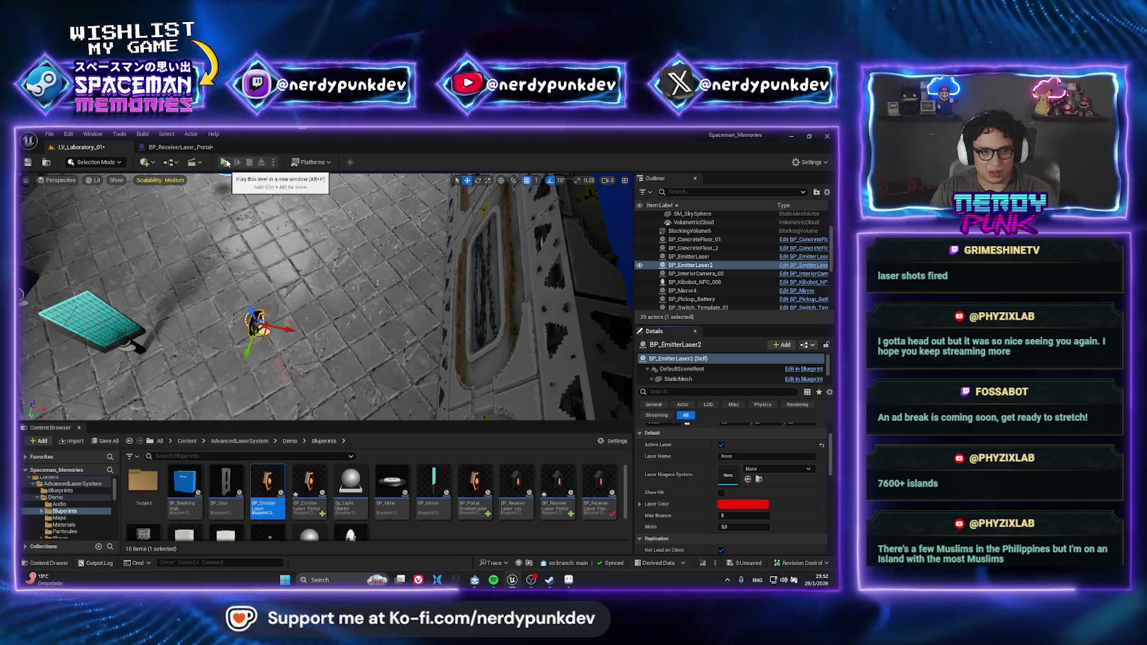
# Simulate the level, then delete BP_EmitterLaser2 and open the play-mode options
pyautogui.click(273, 162)
pyautogui.click(310, 235)
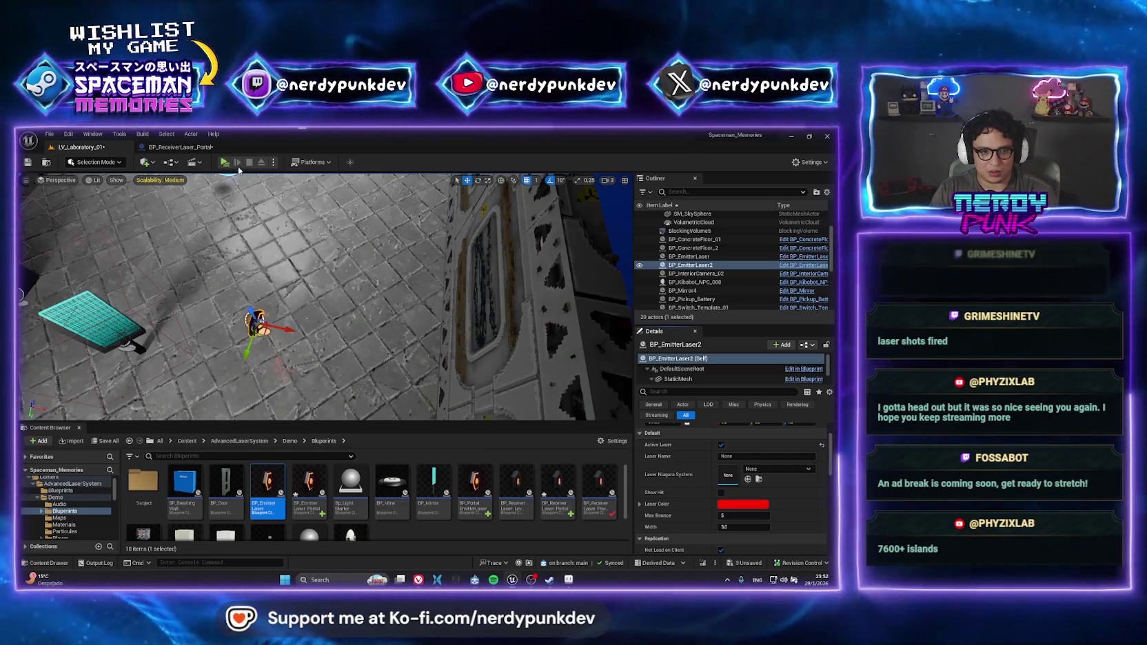
pyautogui.click(320, 304)
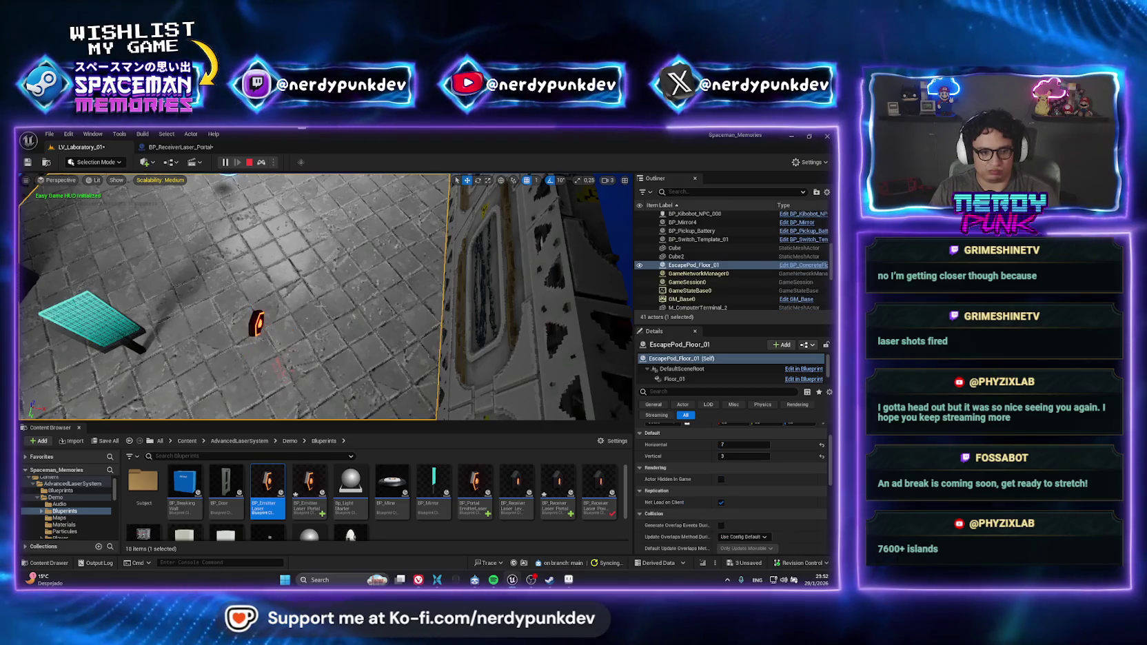
pyautogui.press('Escape')
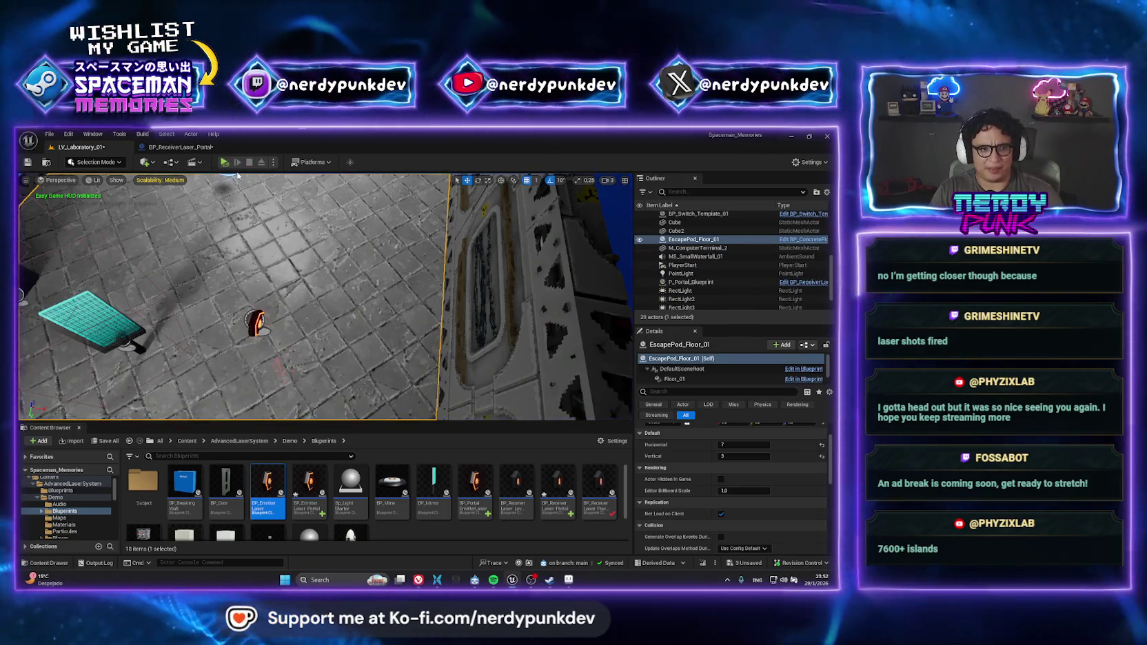
pyautogui.click(255, 318)
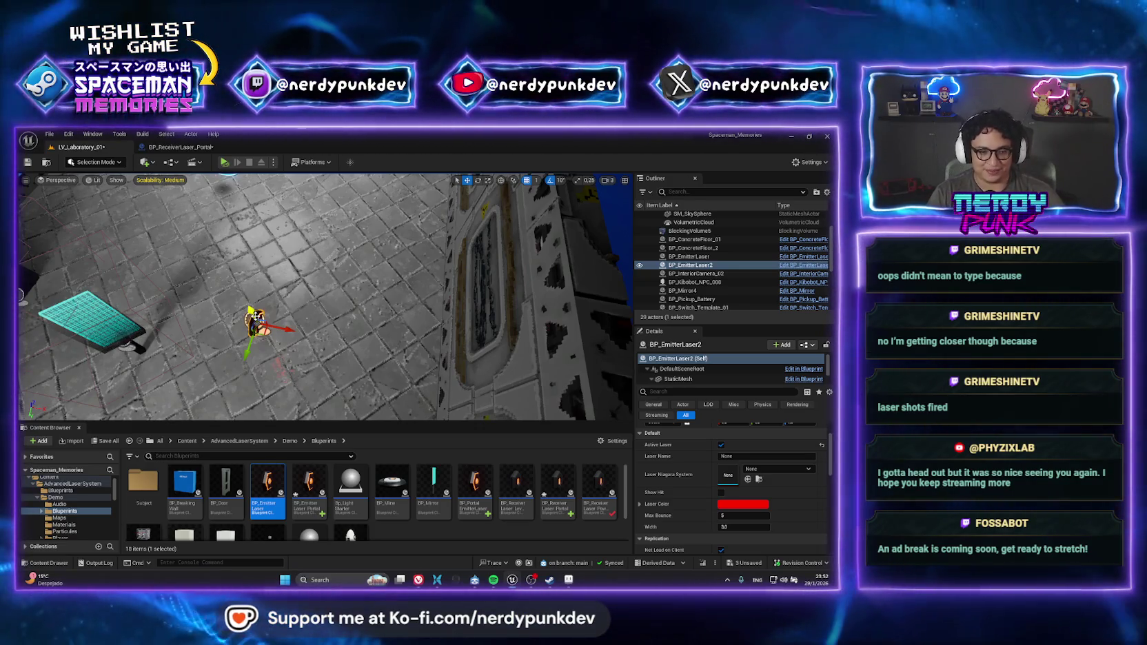
pyautogui.press('Delete')
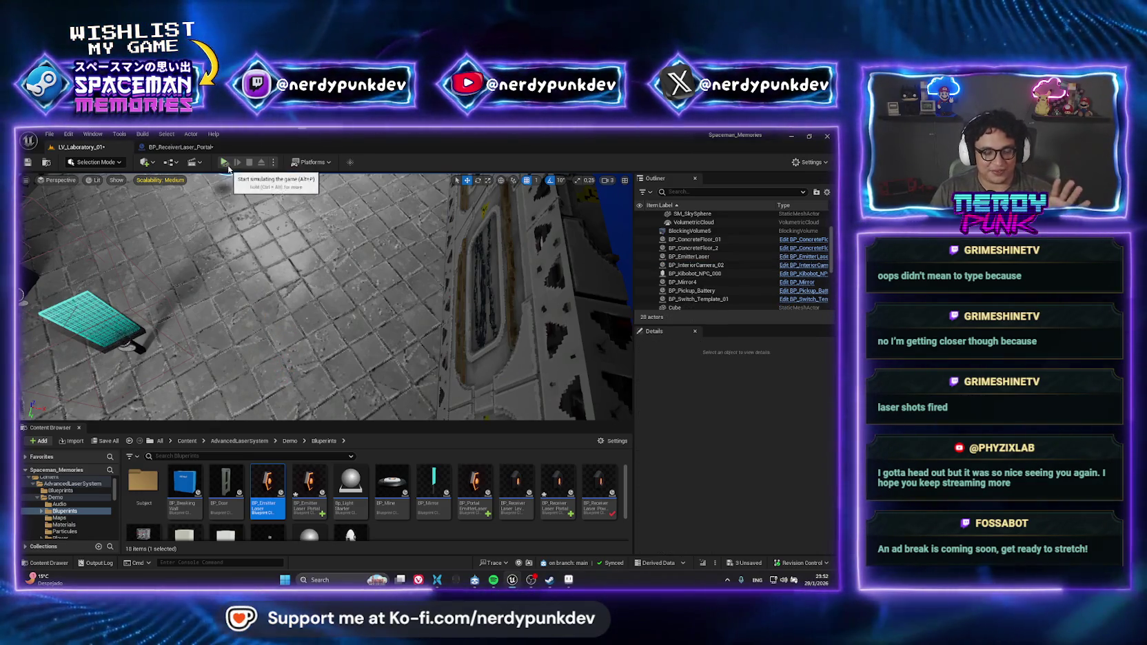
pyautogui.click(273, 163)
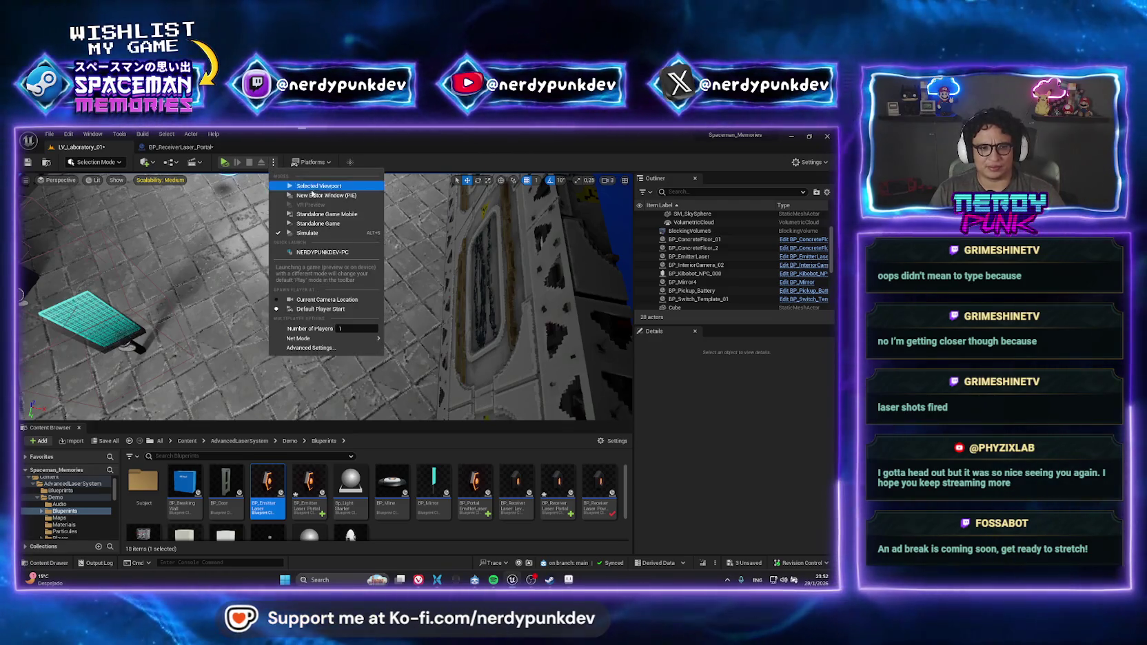
# Playtest in a new editor window, then reframe the room and test walking the character
pyautogui.click(307, 199)
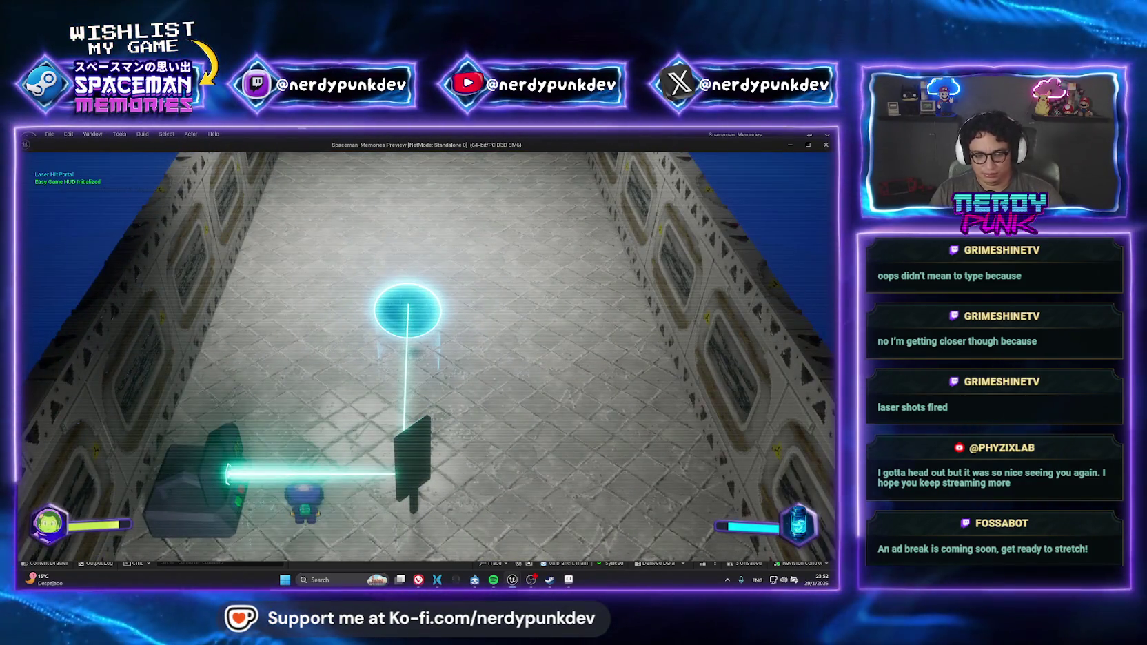
pyautogui.hotkey('alt', 'Tab')
pyautogui.click(248, 163)
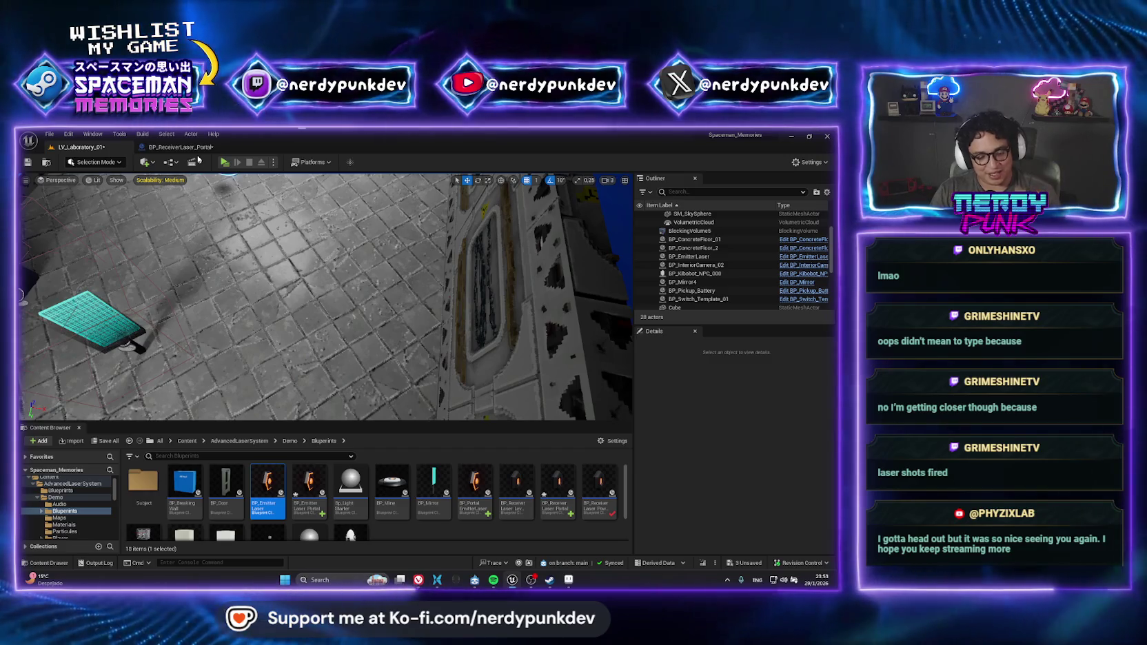
pyautogui.moveTo(310, 296)
pyautogui.mouseDown()
pyautogui.moveTo(196, 412)
pyautogui.moveTo(243, 167)
pyautogui.mouseUp()
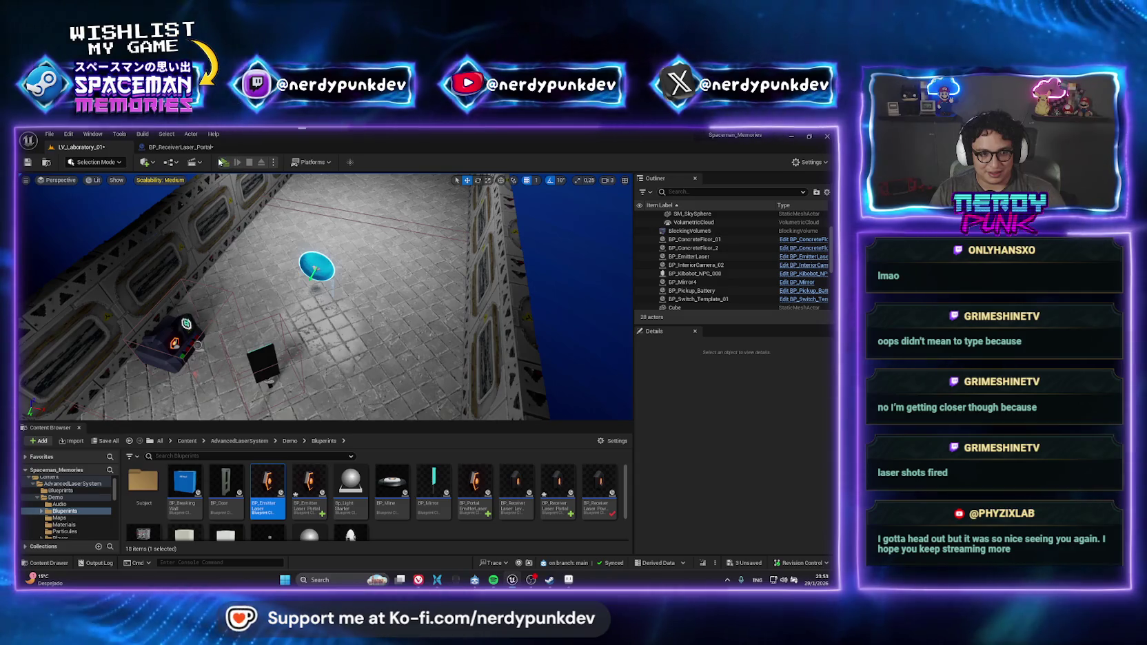
pyautogui.click(221, 162)
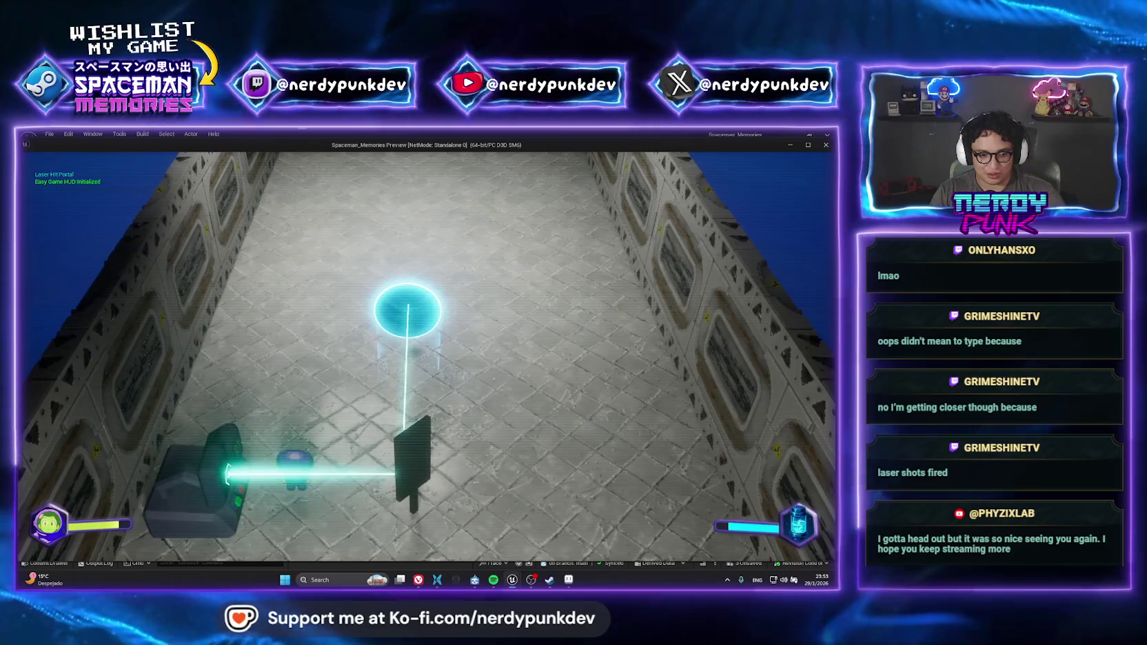
pyautogui.press('d')
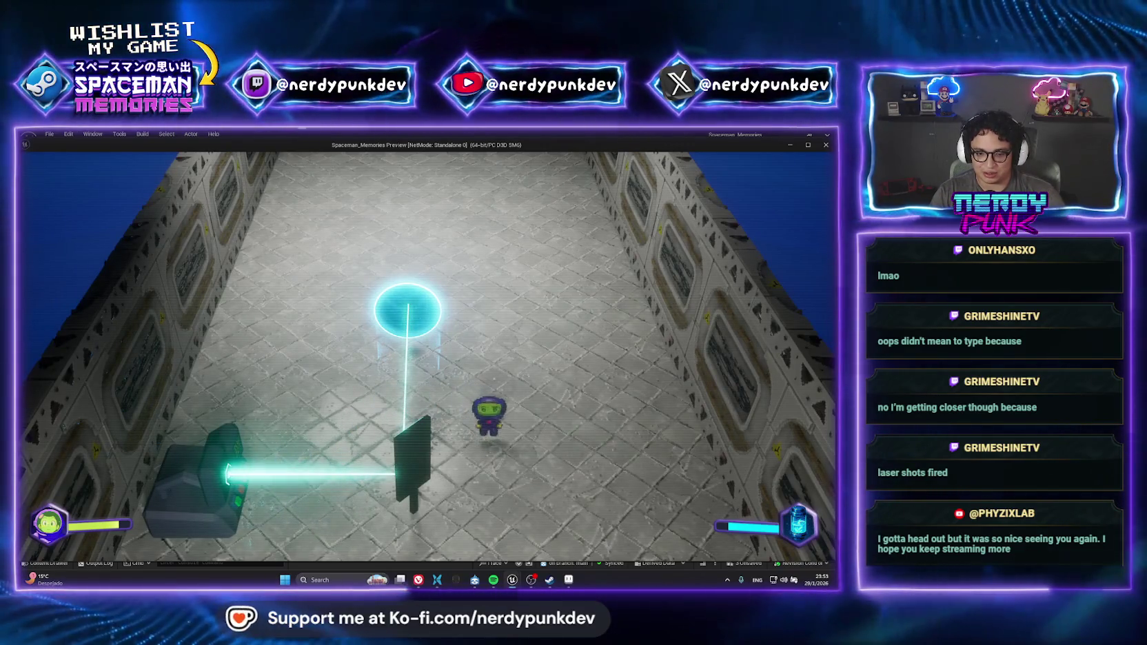
pyautogui.press('Escape')
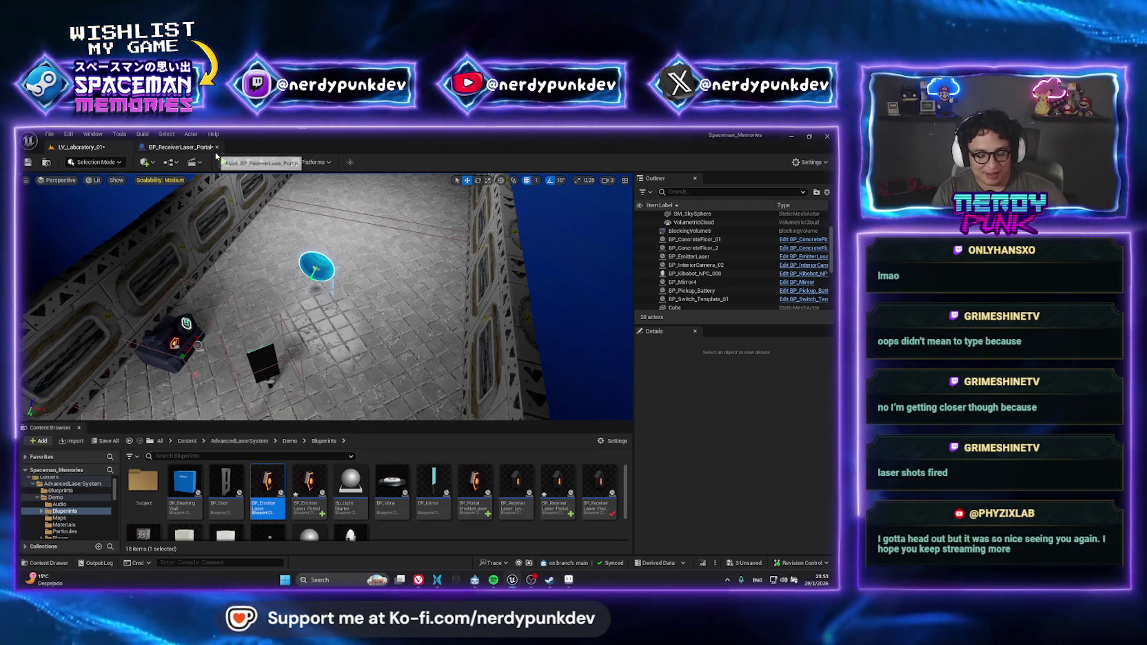
# Replay the level, walking the character so the laser fires into the portal, then place a second emitter
pyautogui.click(225, 163)
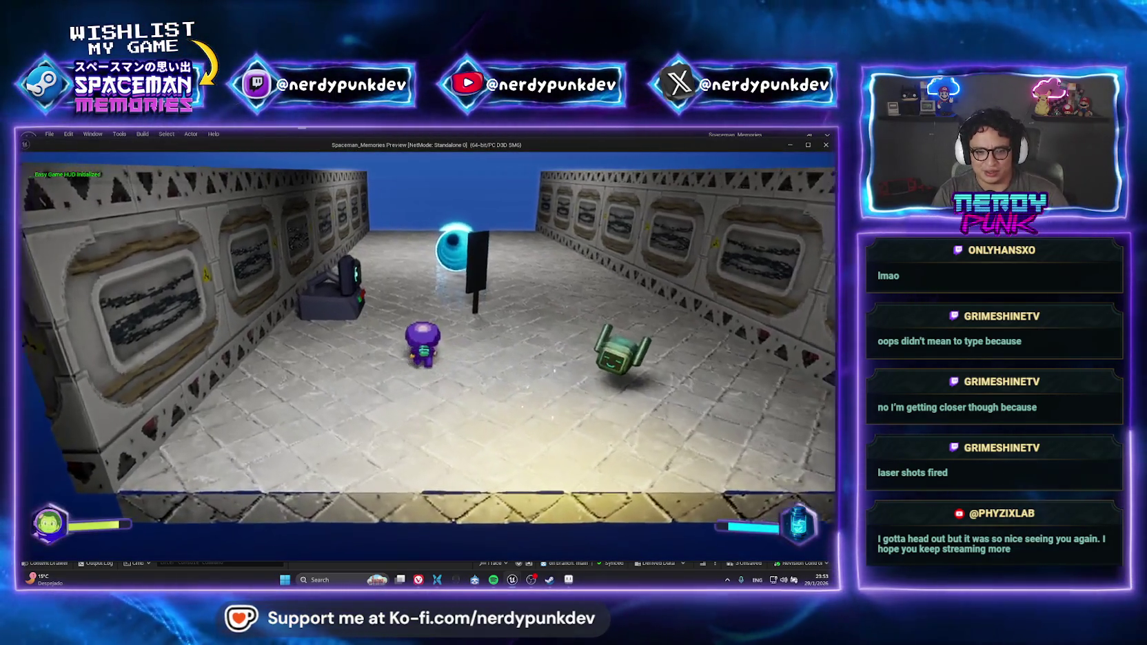
pyautogui.press('w')
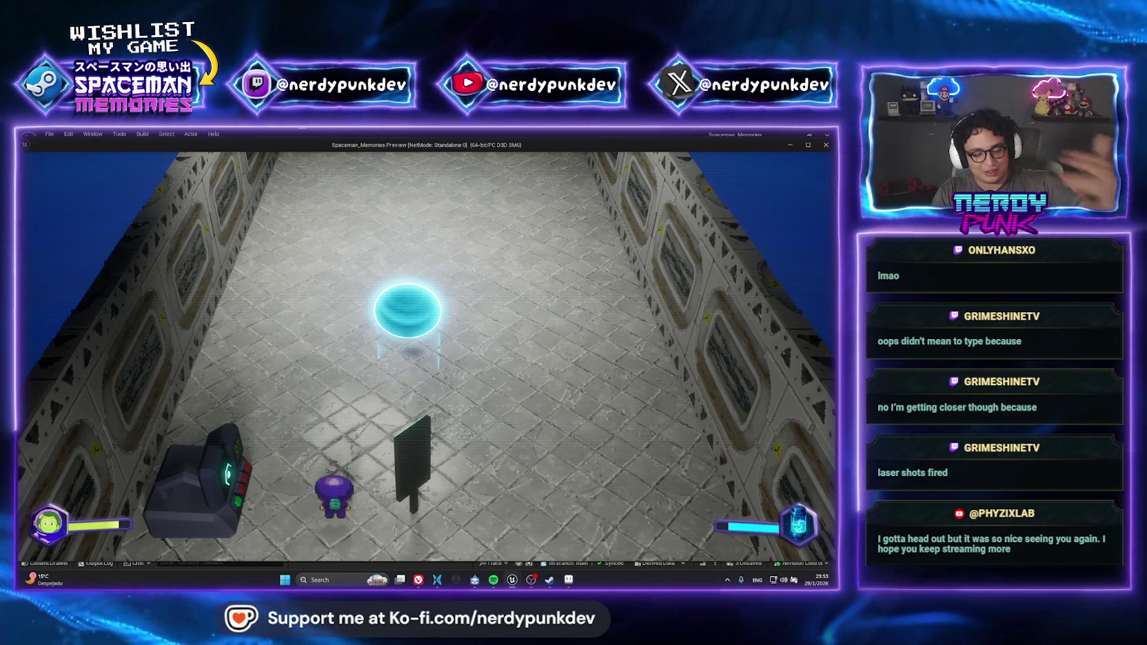
pyautogui.press('Escape')
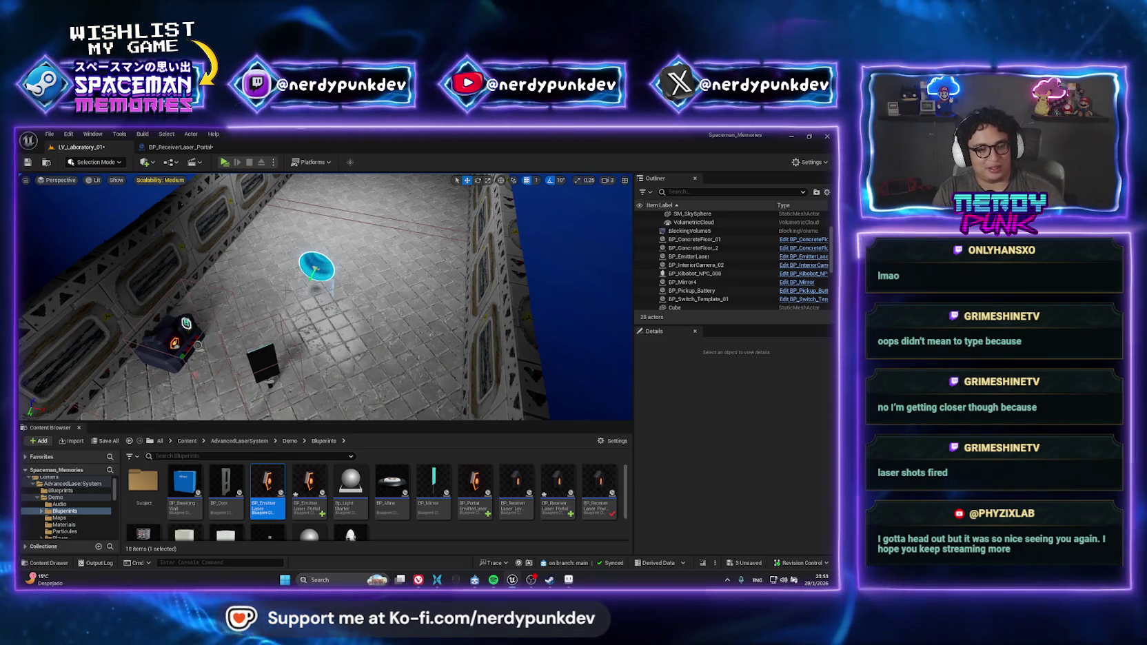
pyautogui.moveTo(324, 296); pyautogui.dragTo(71, 187)
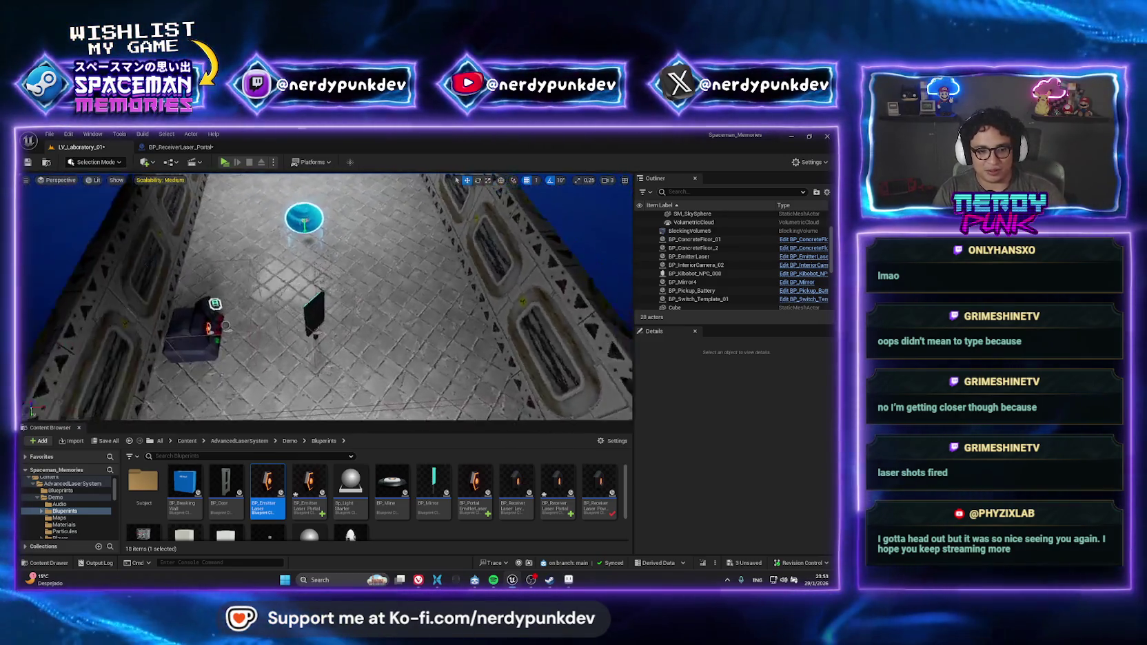
pyautogui.click(224, 163)
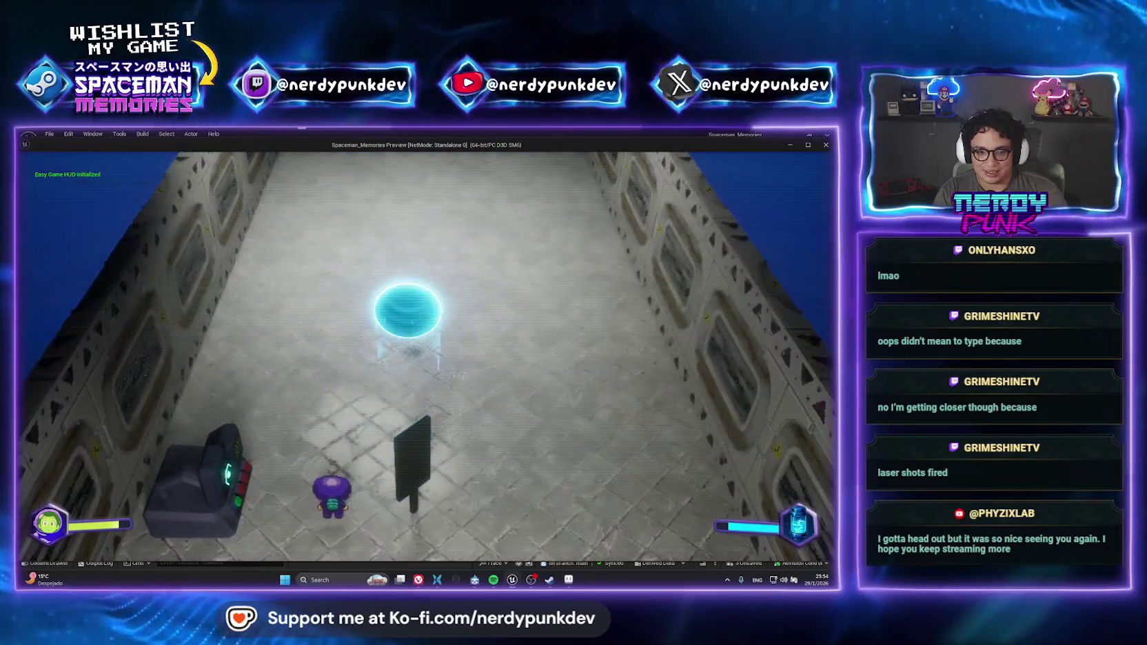
pyautogui.press('w')
pyautogui.press('a')
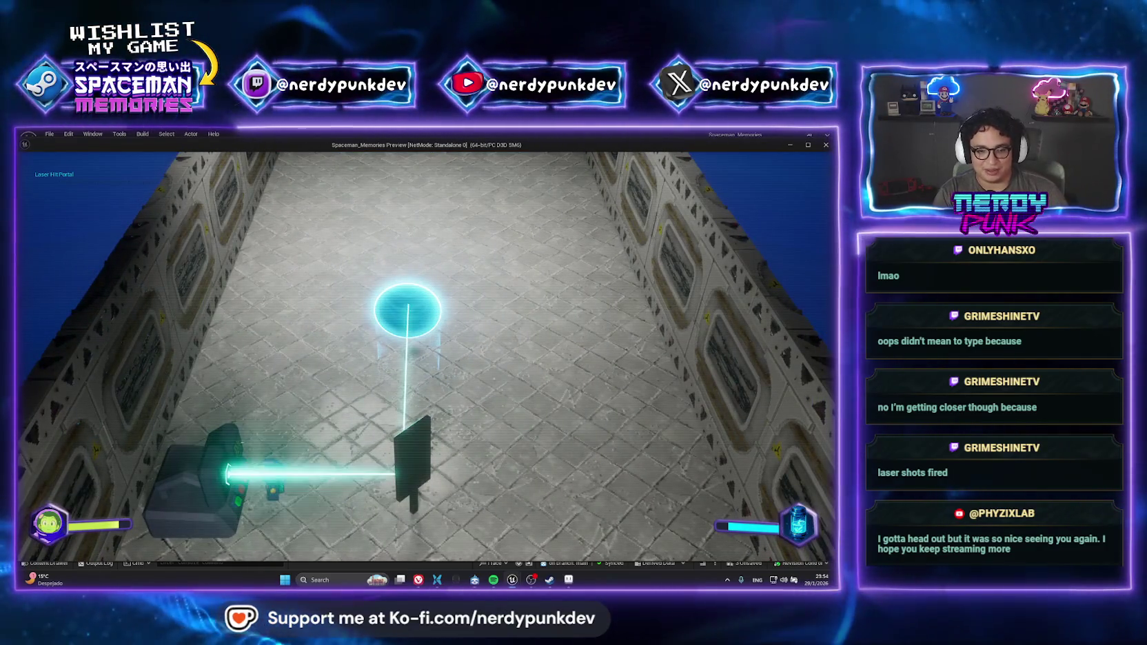
pyautogui.press('Escape')
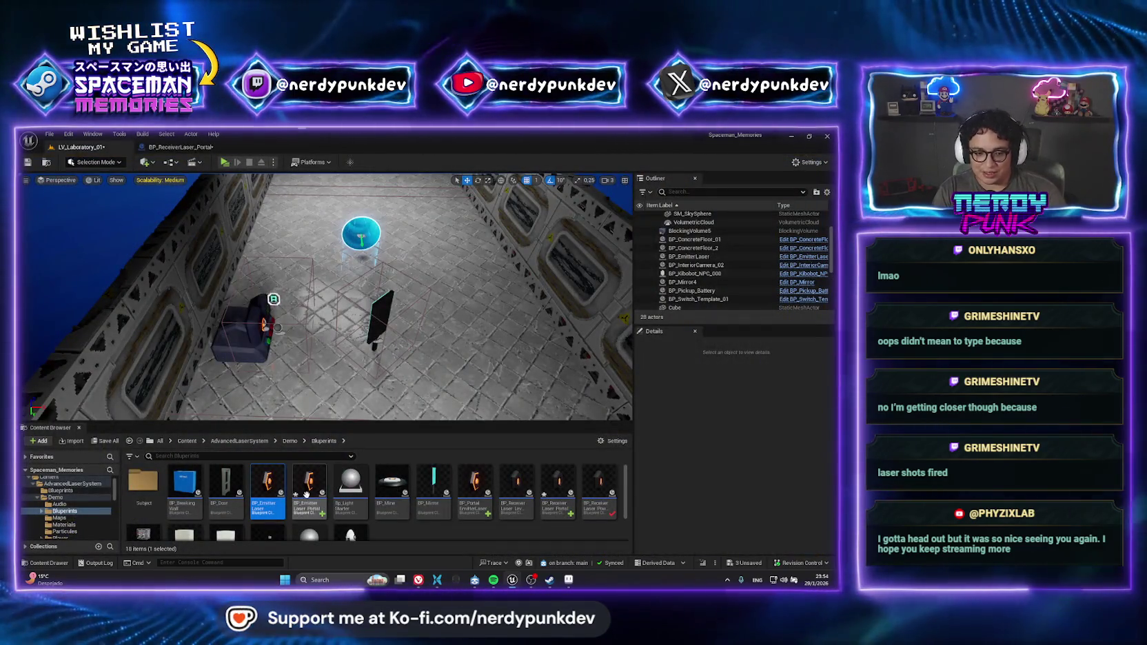
pyautogui.moveTo(267, 482)
pyautogui.mouseDown()
pyautogui.moveTo(451, 355)
pyautogui.moveTo(460, 336)
pyautogui.mouseUp()
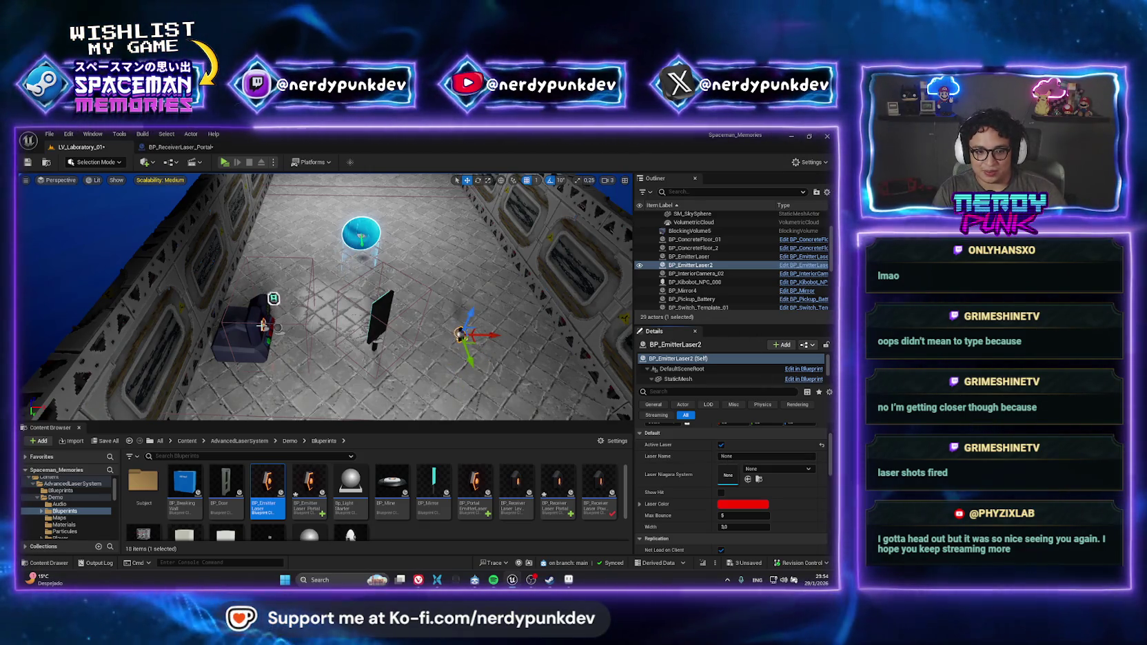
# Set the second emitter's Laser Name to Laser_02 in Details
pyautogui.click(263, 324)
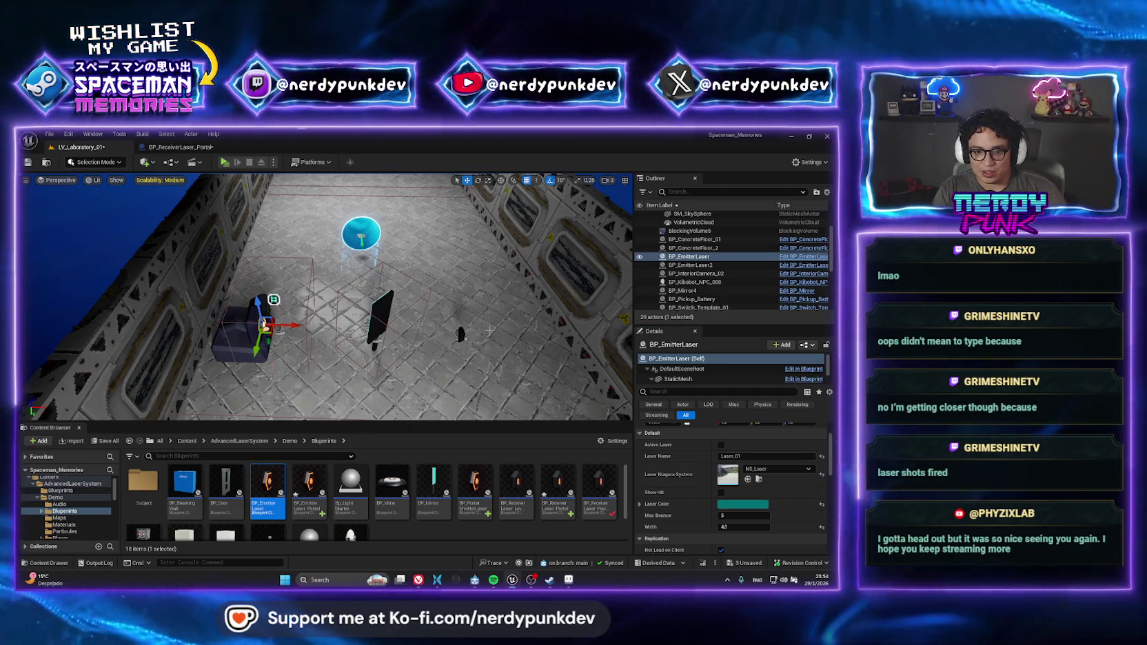
pyautogui.click(460, 335)
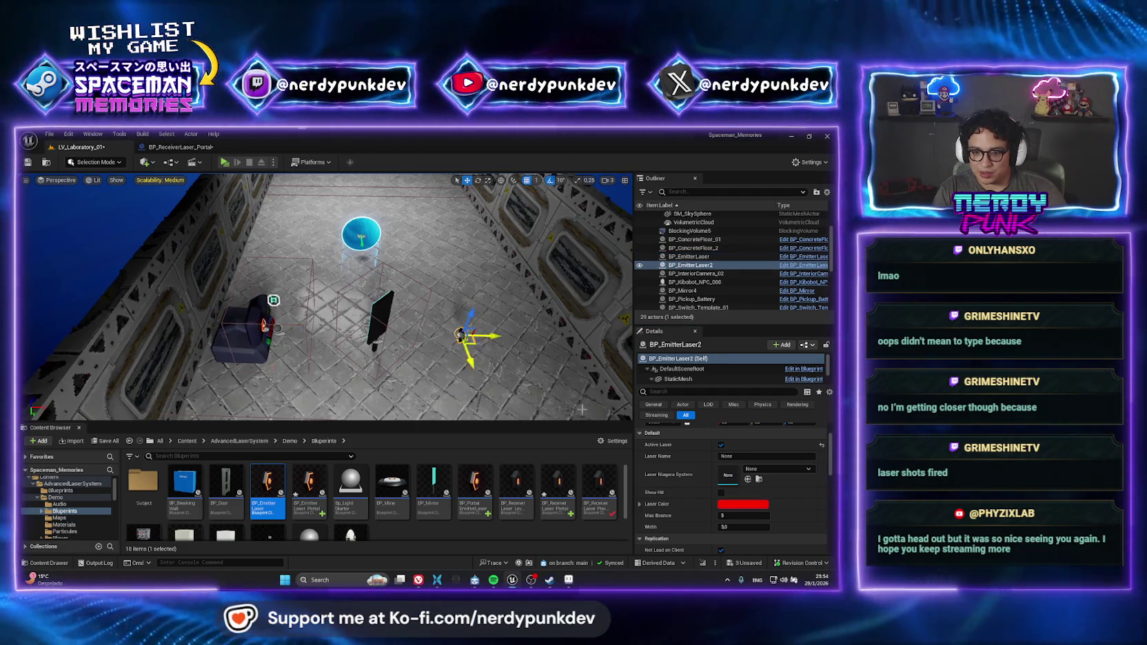
pyautogui.click(746, 457)
pyautogui.write('Laser_')
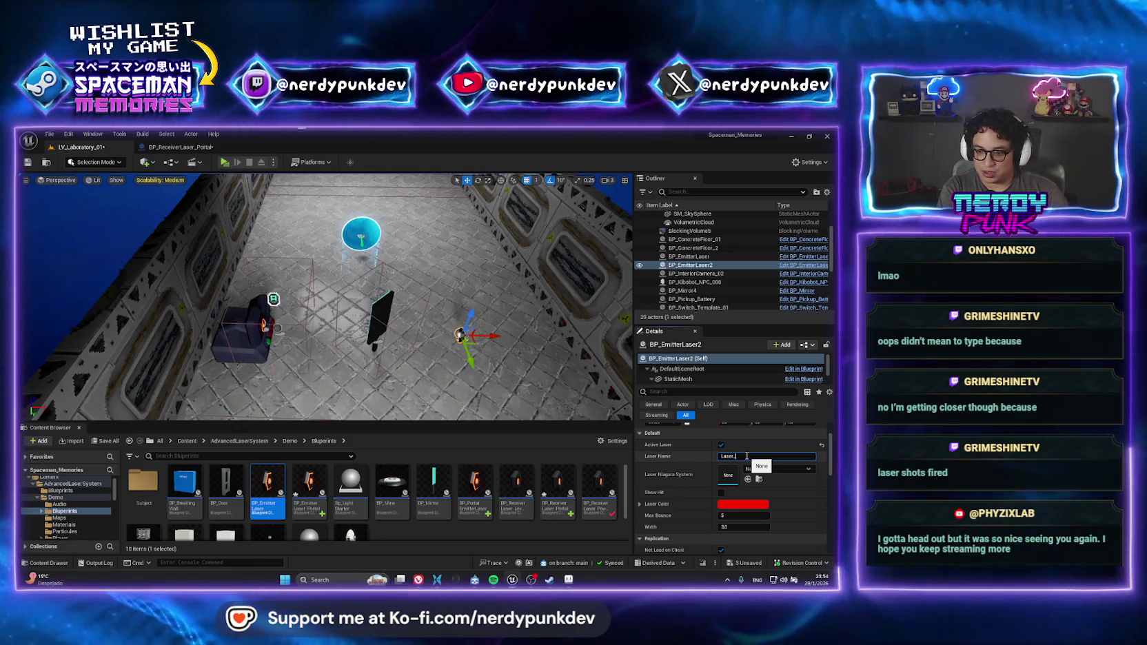
pyautogui.write('02')
pyautogui.press('Return')
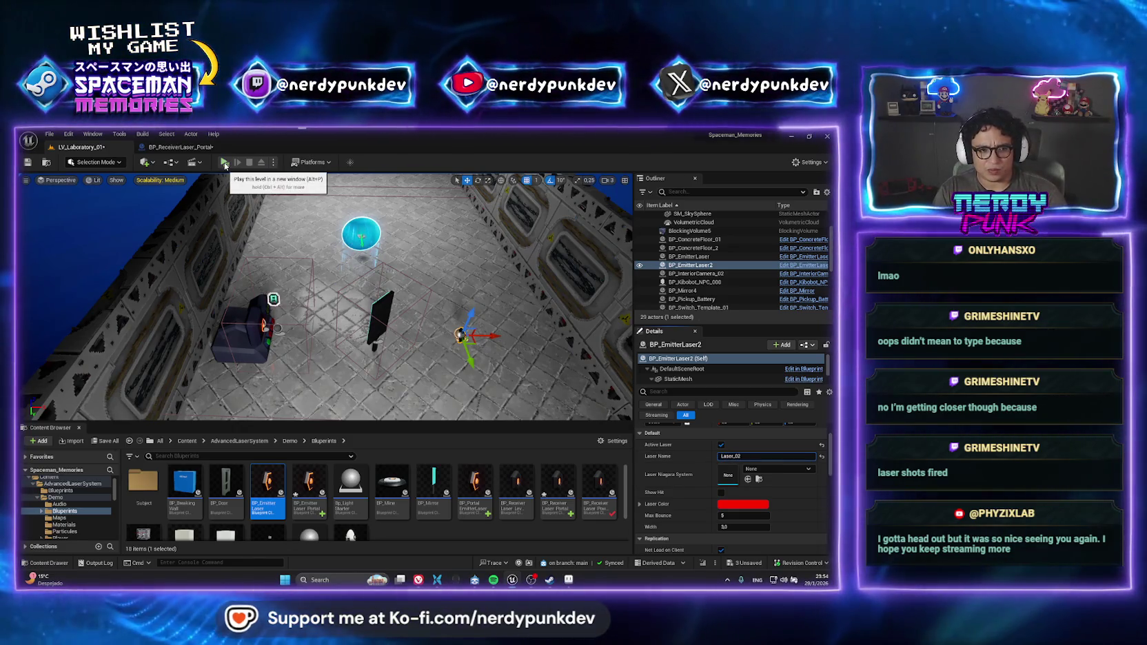
# Run a quick playtest, then compare the original and second emitters' settings
pyautogui.hotkey('alt', 'p')
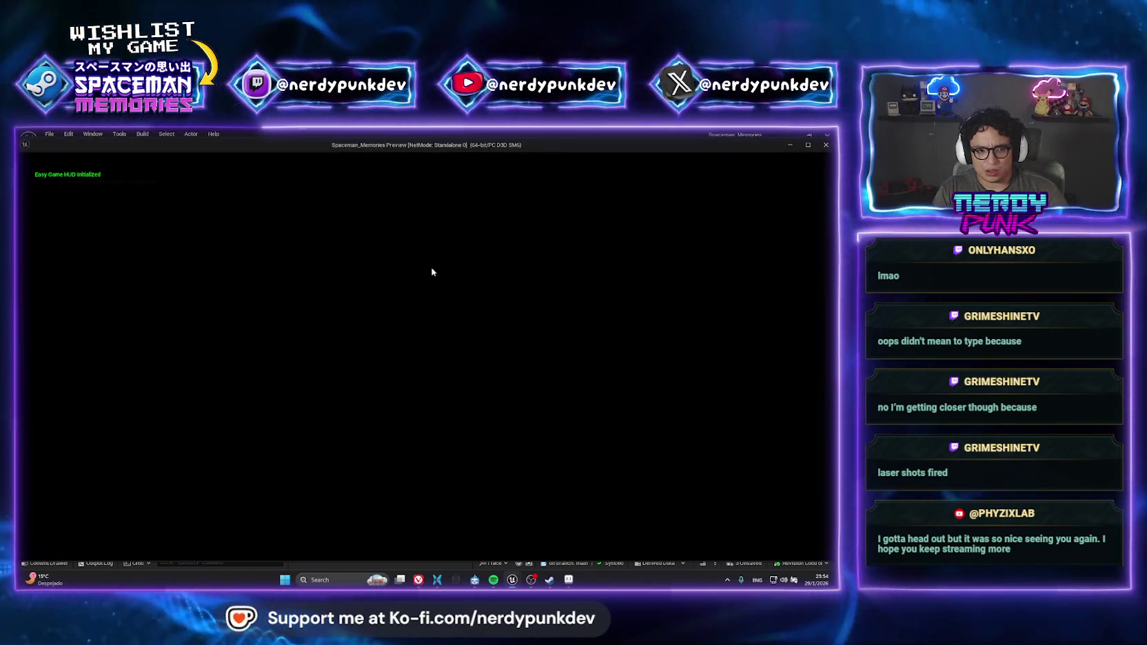
pyautogui.press('Escape')
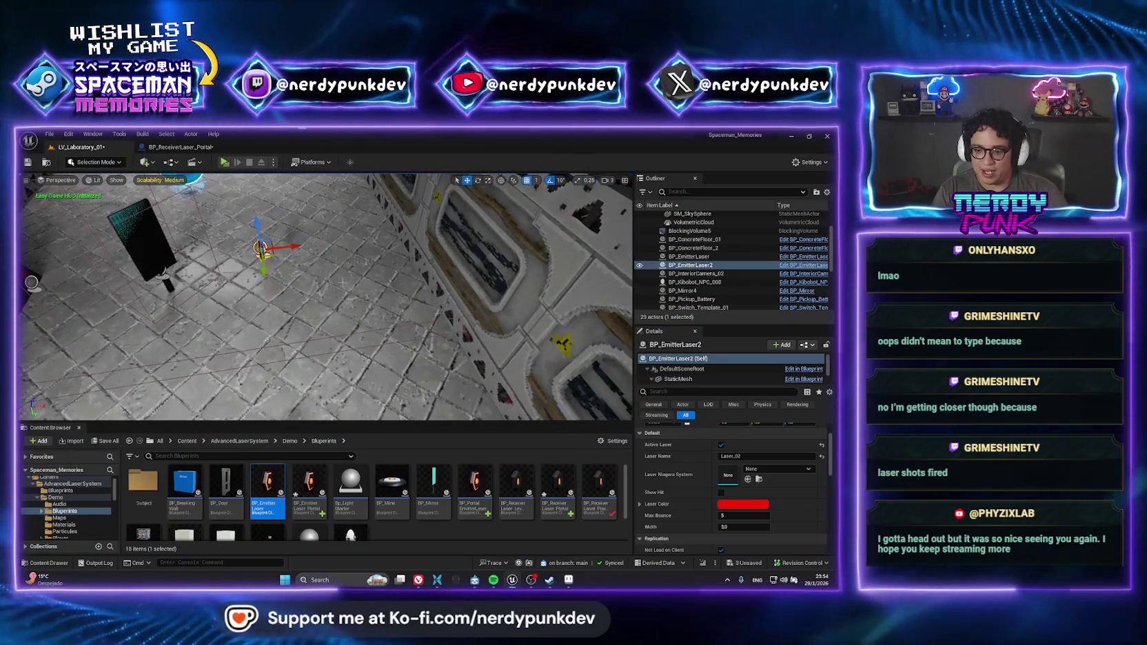
pyautogui.moveTo(329, 285); pyautogui.dragTo(140, 278)
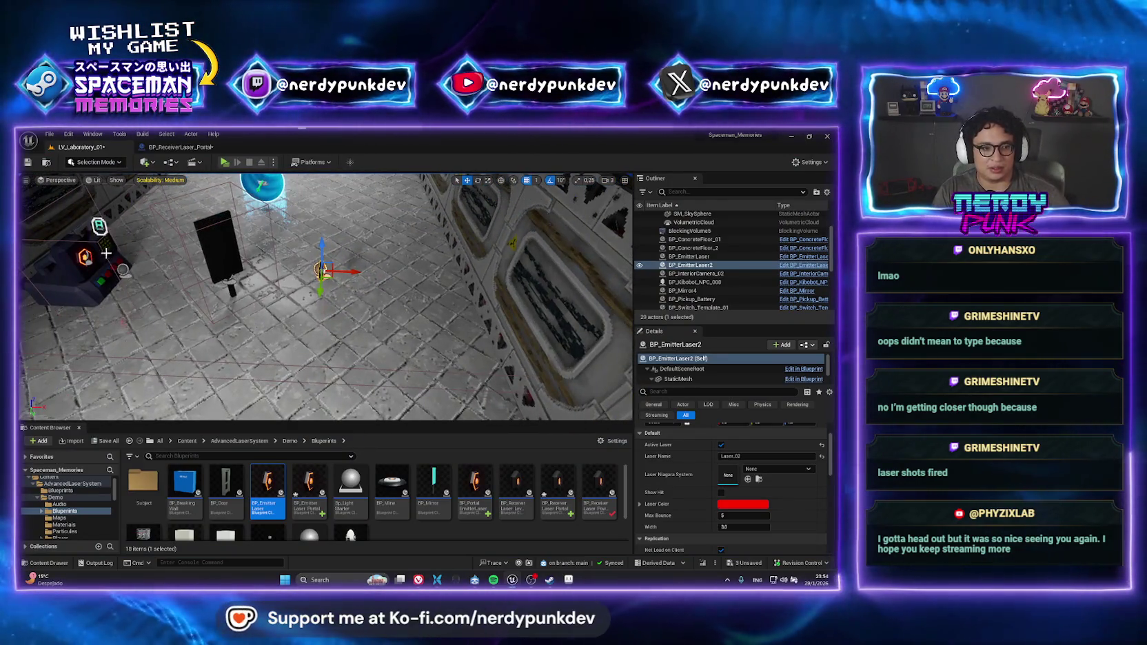
pyautogui.click(83, 256)
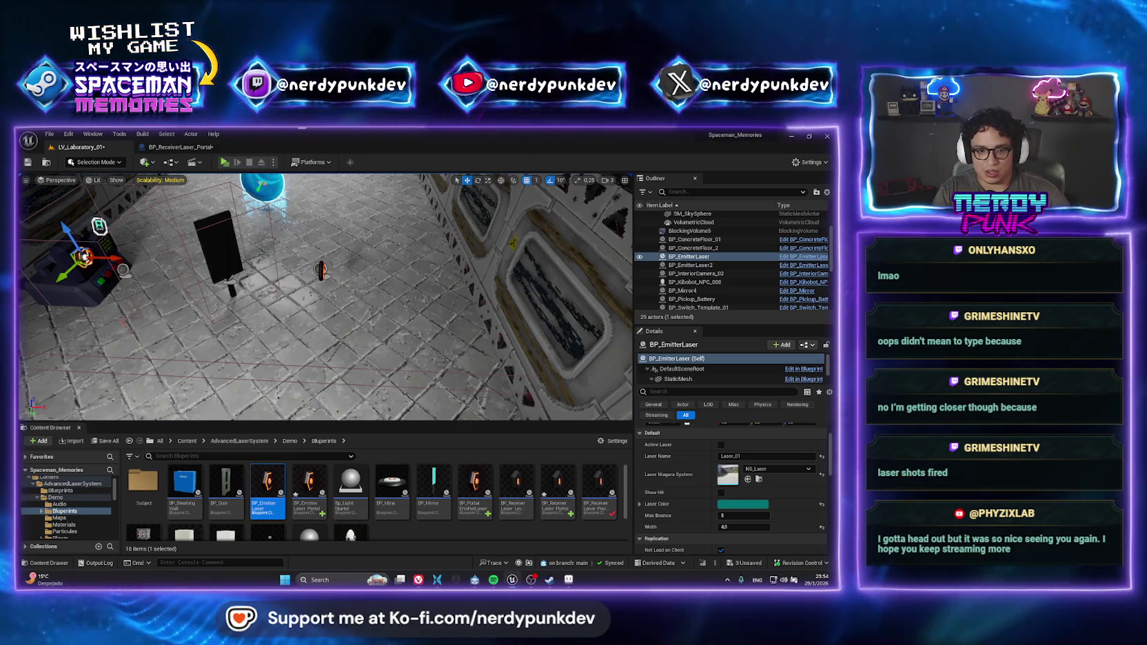
pyautogui.click(320, 269)
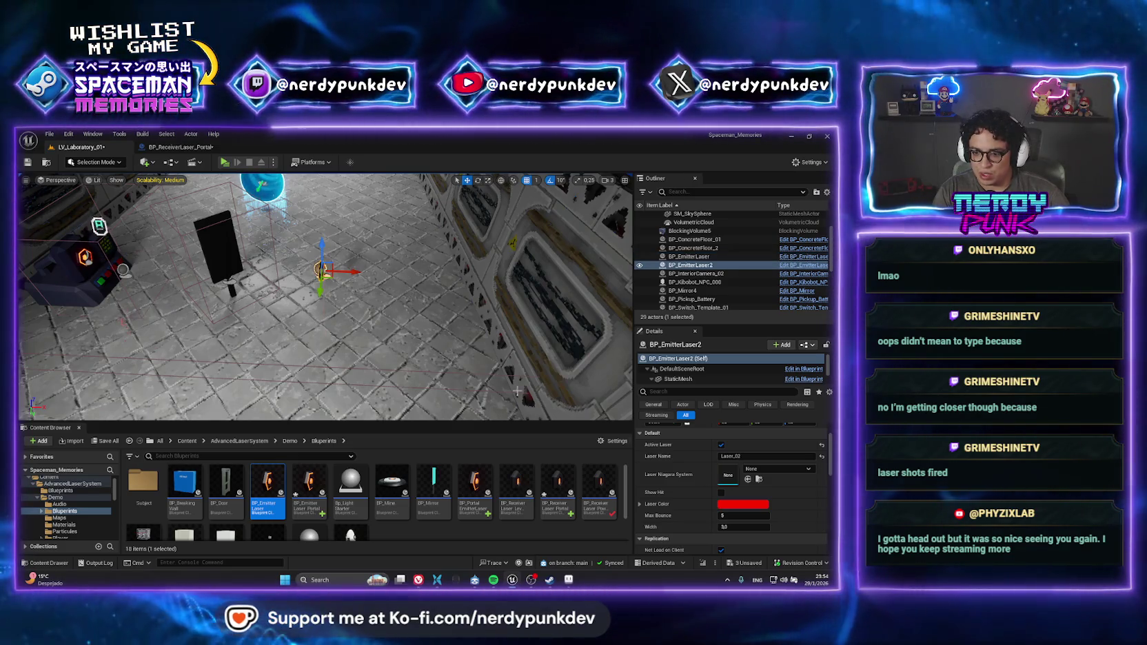
# Assign NS_Laser as BP_EmitterLaser2's Laser Niagara System and close the test preview
pyautogui.click(778, 469)
pyautogui.write('laser')
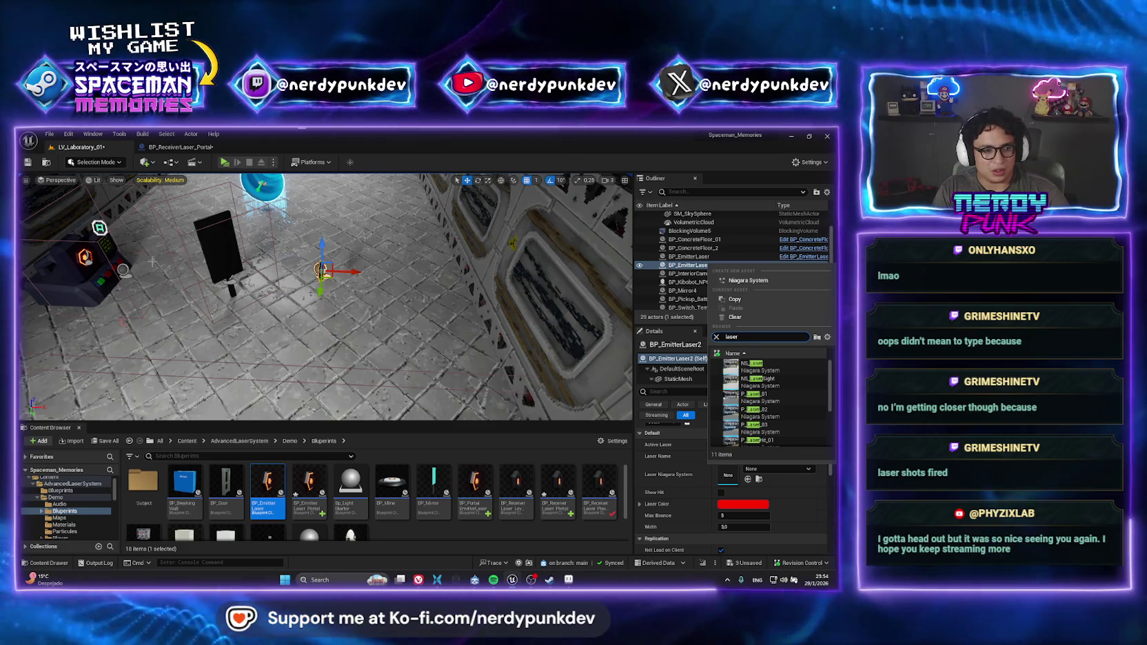
pyautogui.press('Escape')
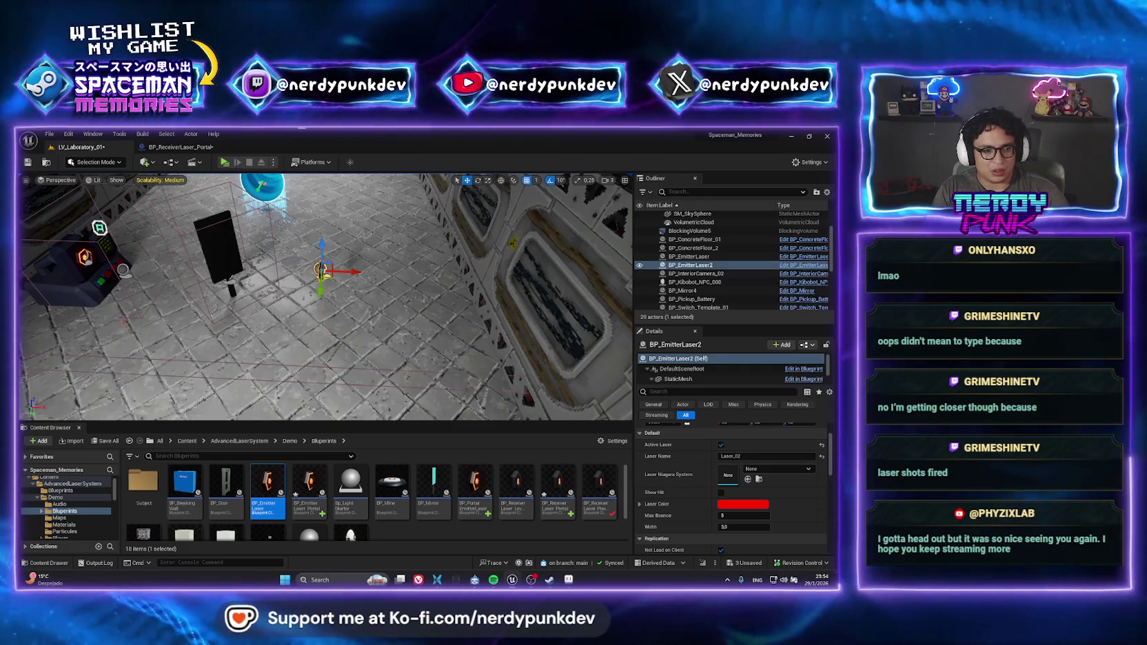
pyautogui.click(689, 256)
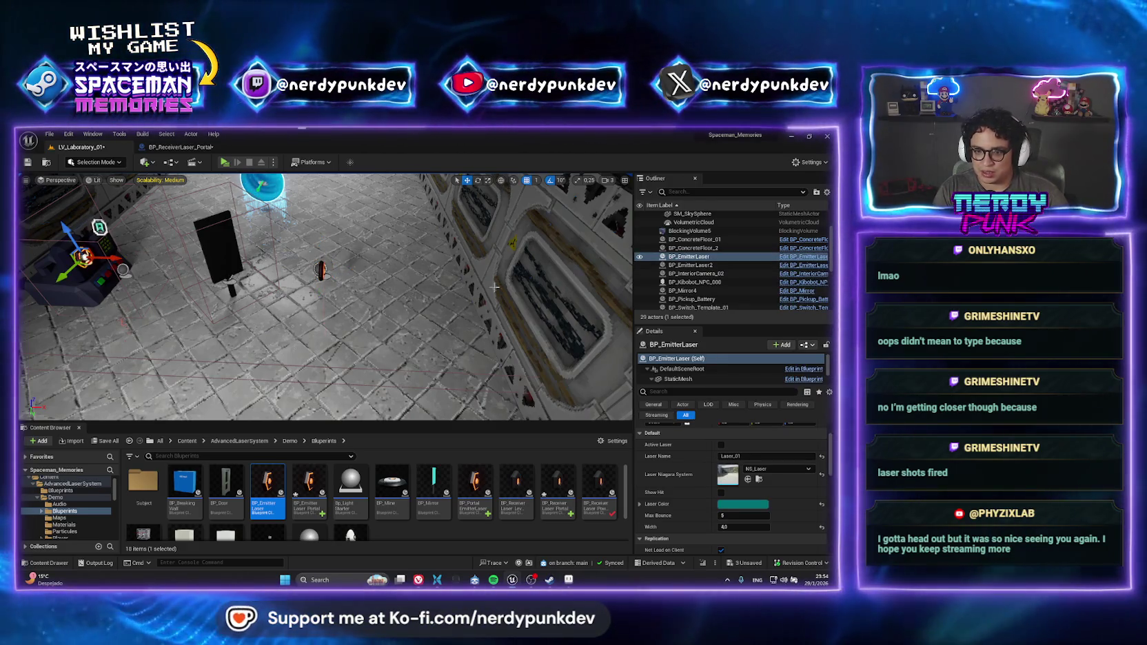
pyautogui.click(688, 265)
pyautogui.click(779, 469)
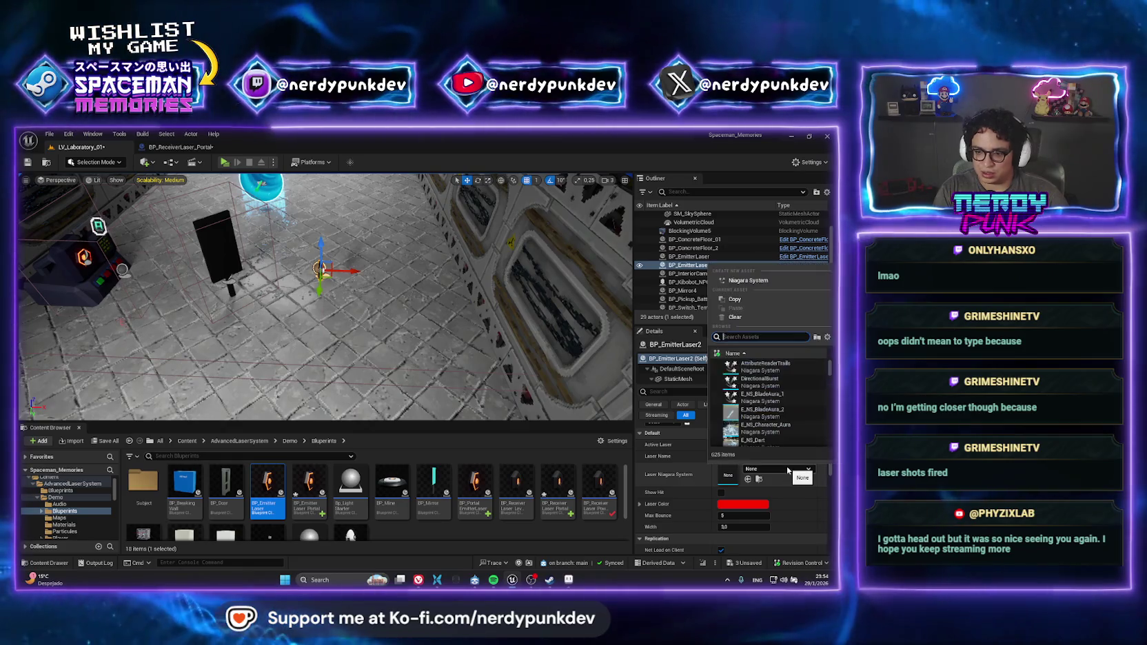
pyautogui.write('ns_laser')
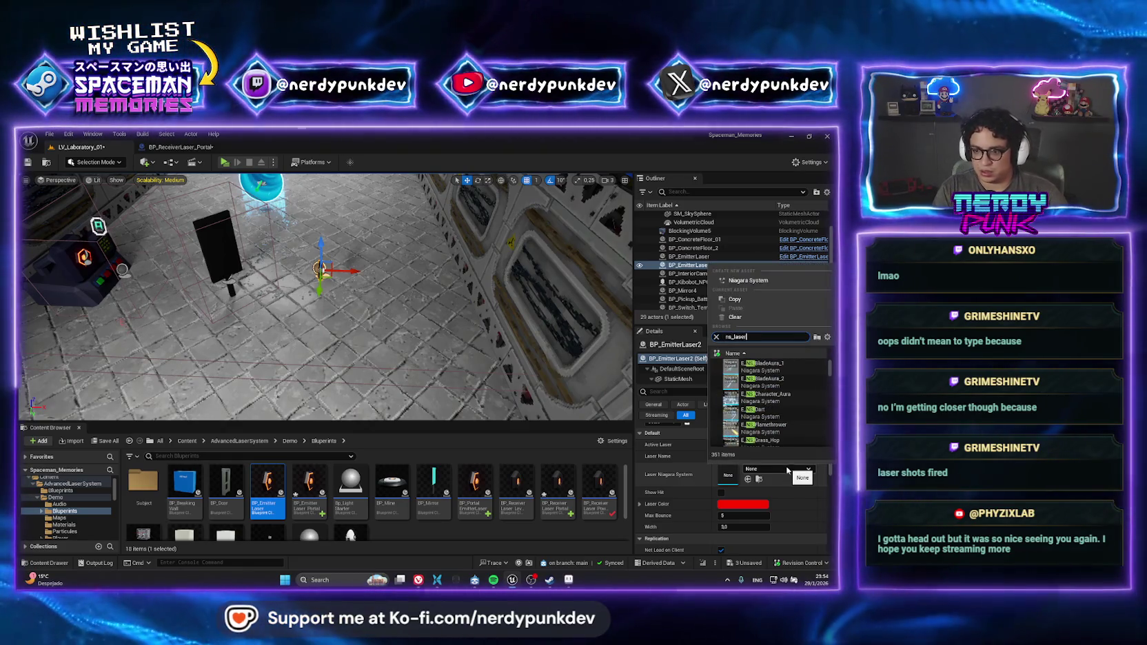
pyautogui.click(755, 366)
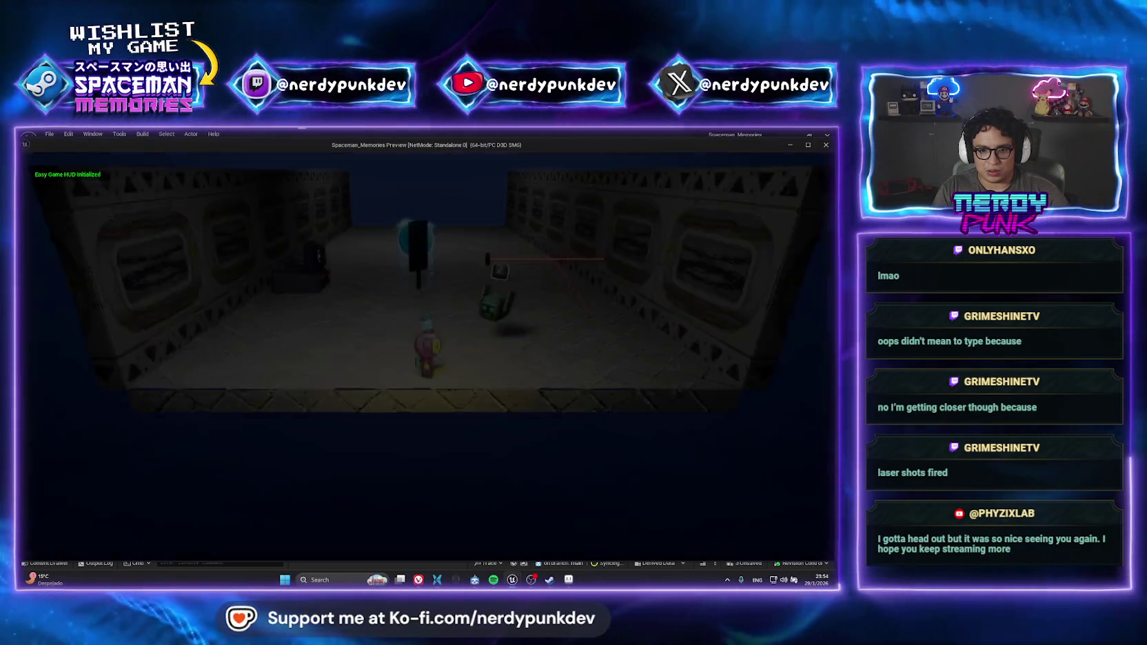
pyautogui.press('Escape')
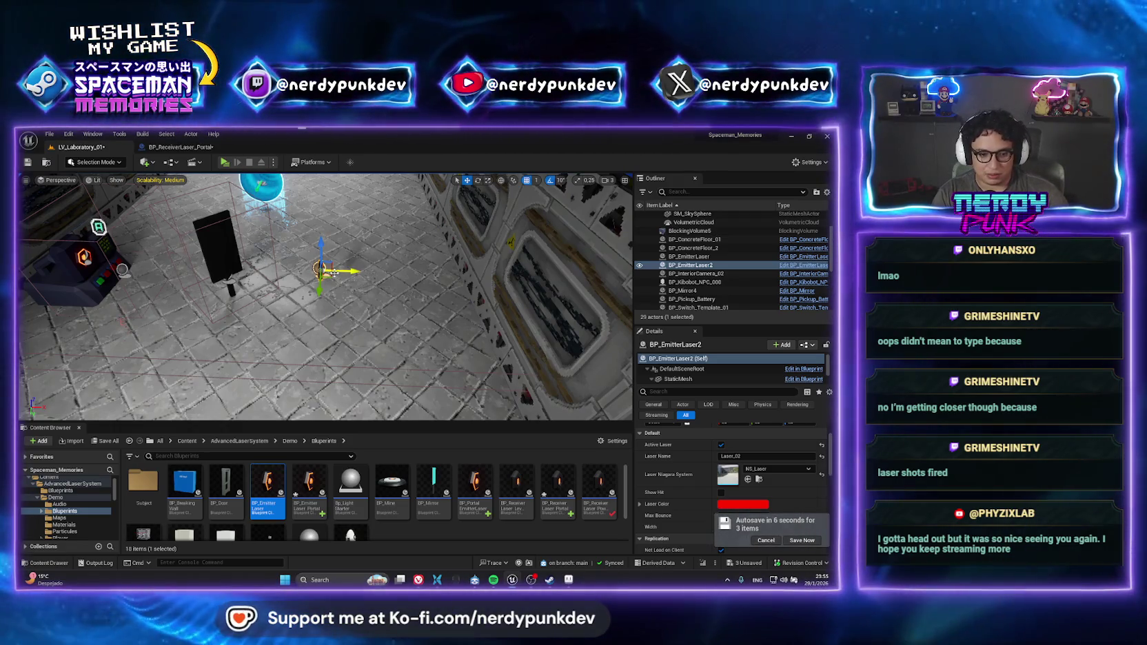
# Replace BP_EmitterLaser2 with a BP_EmitterLaser_Portal that uses the NS_Laser effect
pyautogui.press('Delete')
pyautogui.moveTo(309, 486); pyautogui.dragTo(314, 312)
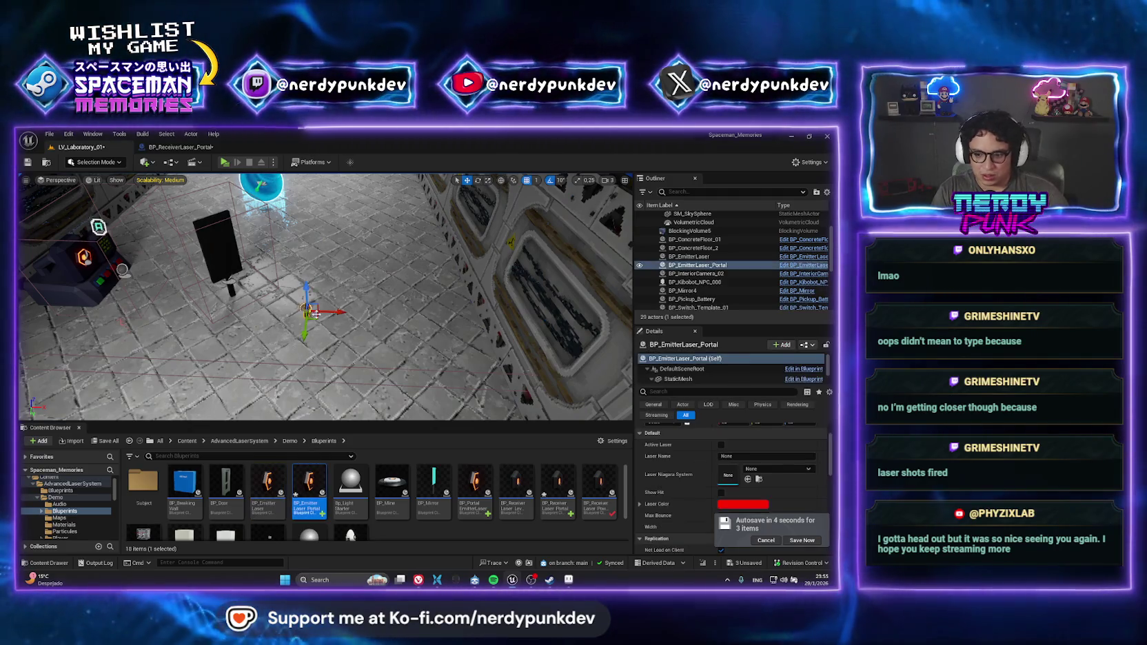
pyautogui.click(778, 469)
pyautogui.write('ns_')
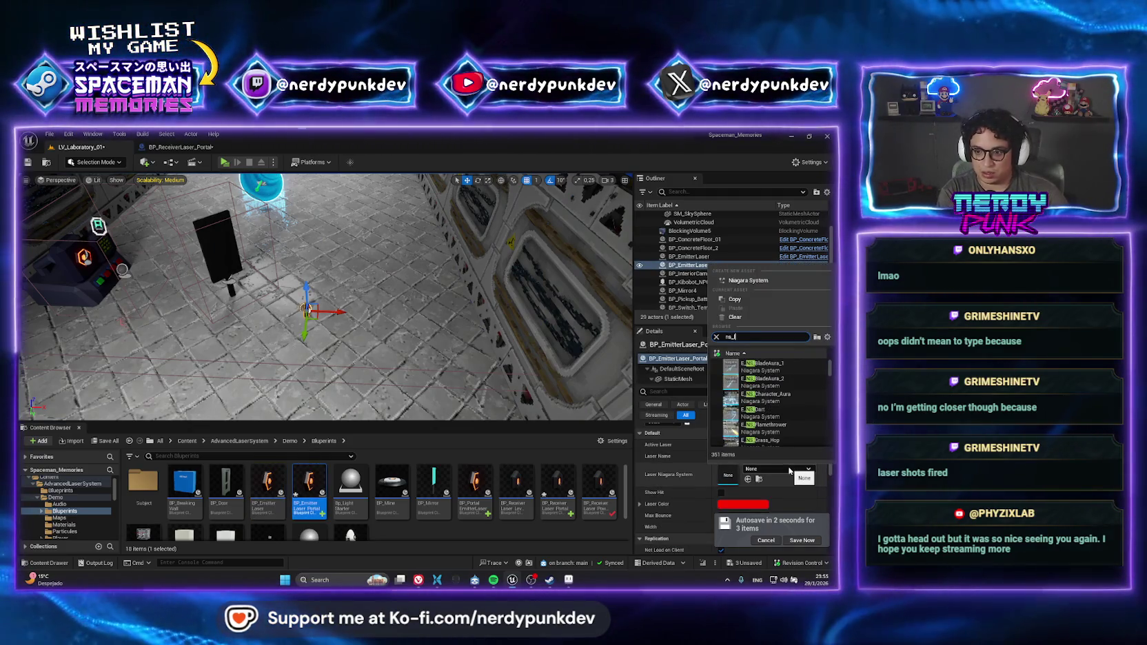
pyautogui.write('laser')
pyautogui.press('Return')
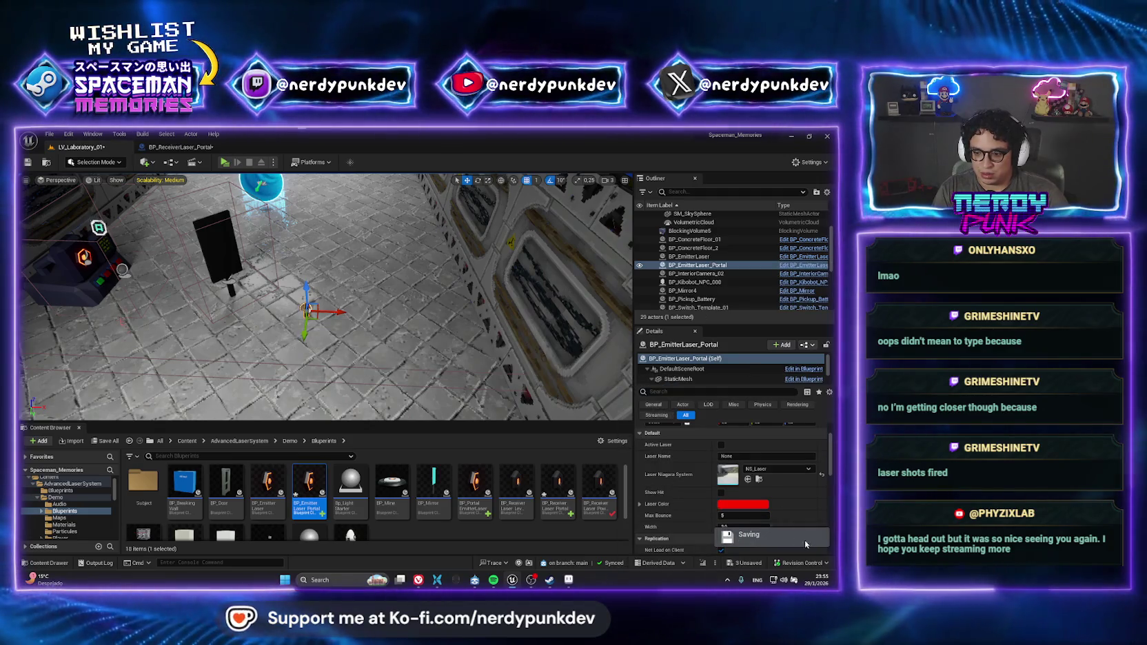
# Link BP_EmitterLaser_Portal as P_Portal_Blueprint's Portal Emitter Laser and raise it off the floor
pyautogui.click(262, 185)
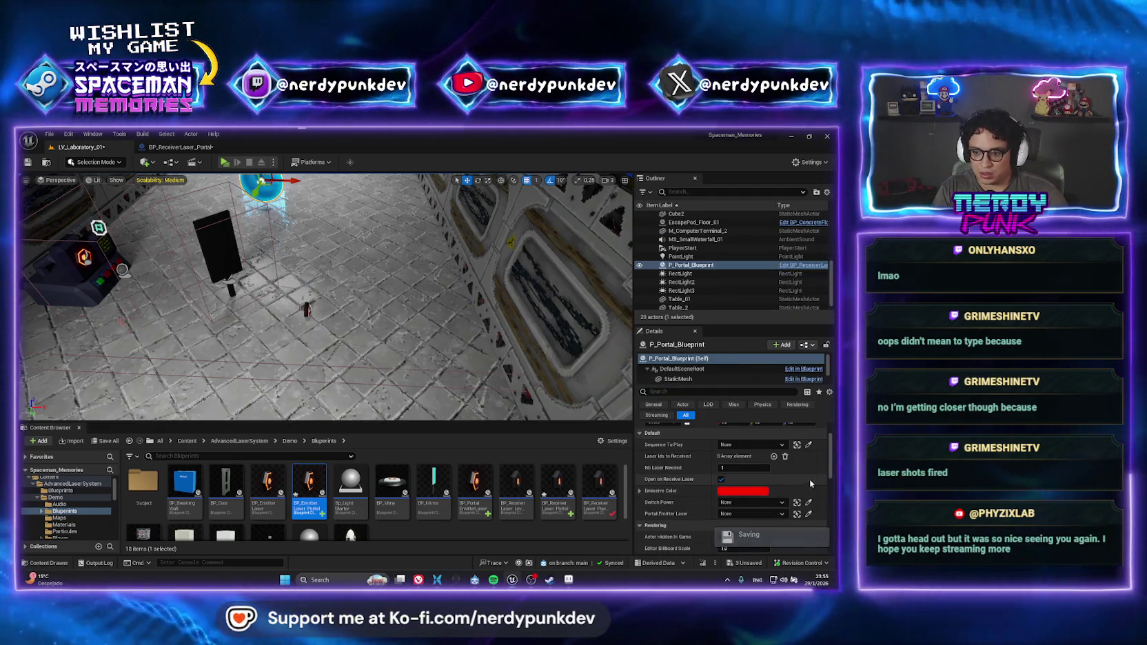
pyautogui.click(809, 514)
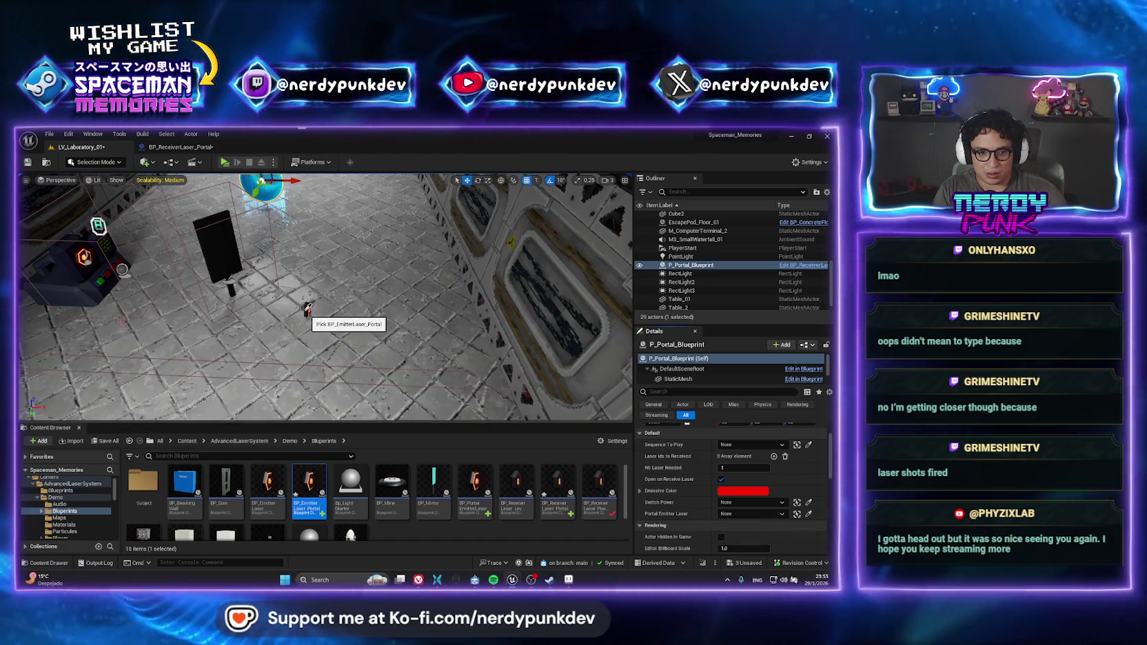
pyautogui.click(308, 310)
pyautogui.click(308, 309)
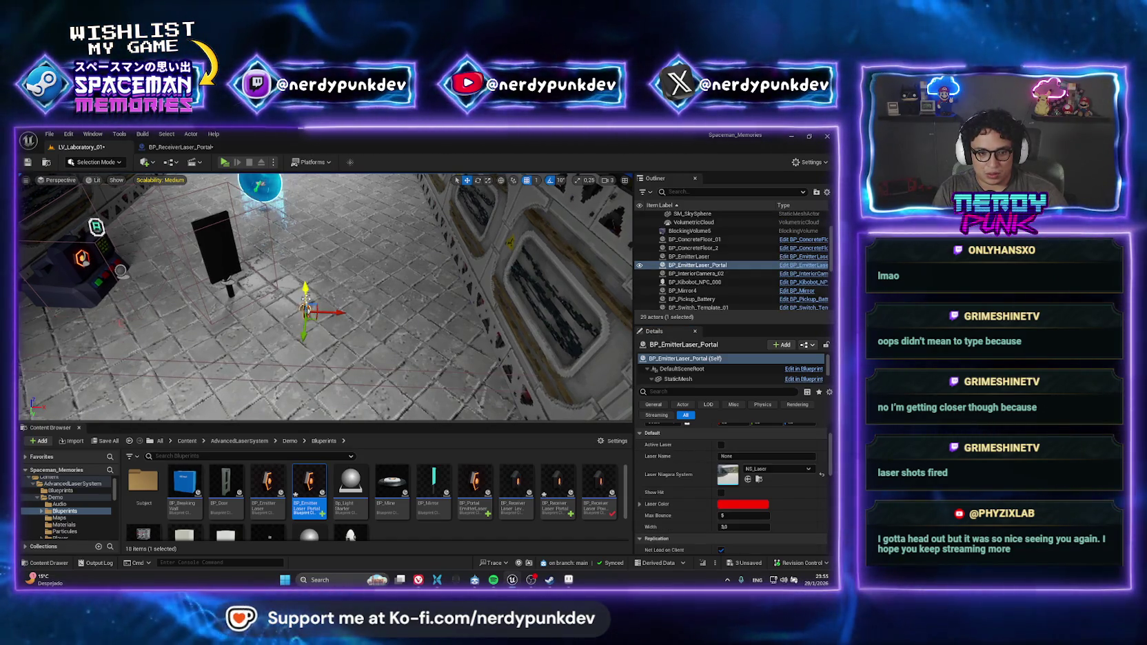
pyautogui.moveTo(306, 290); pyautogui.dragTo(309, 248)
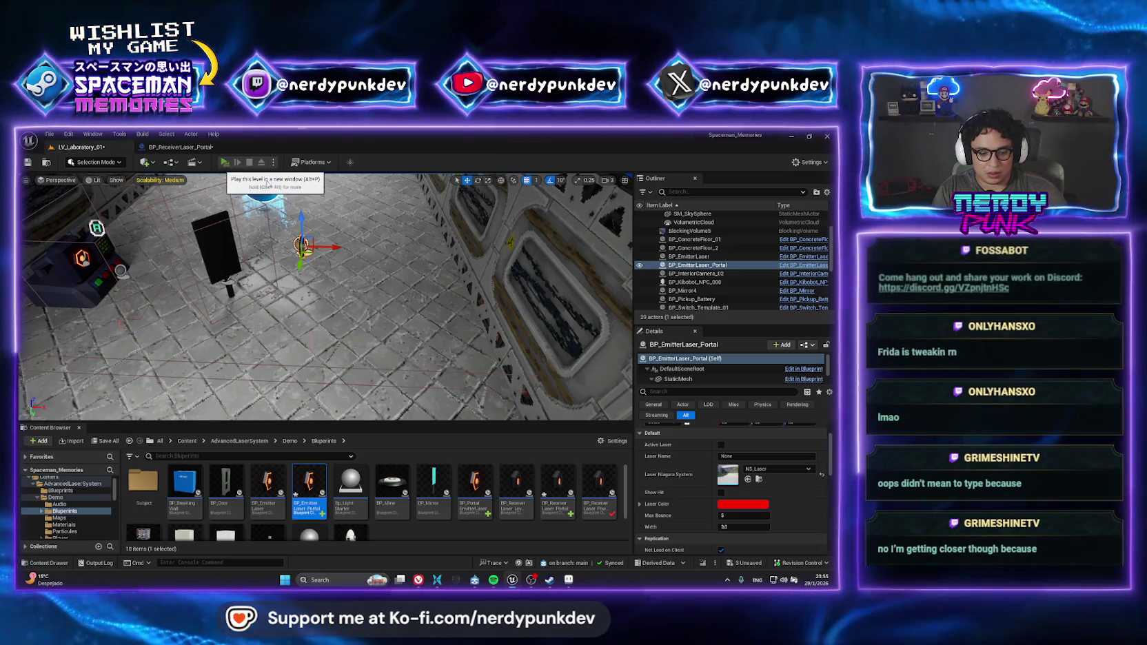
# Playtest the level, walking toward the laser device to see the red beam
pyautogui.click(224, 162)
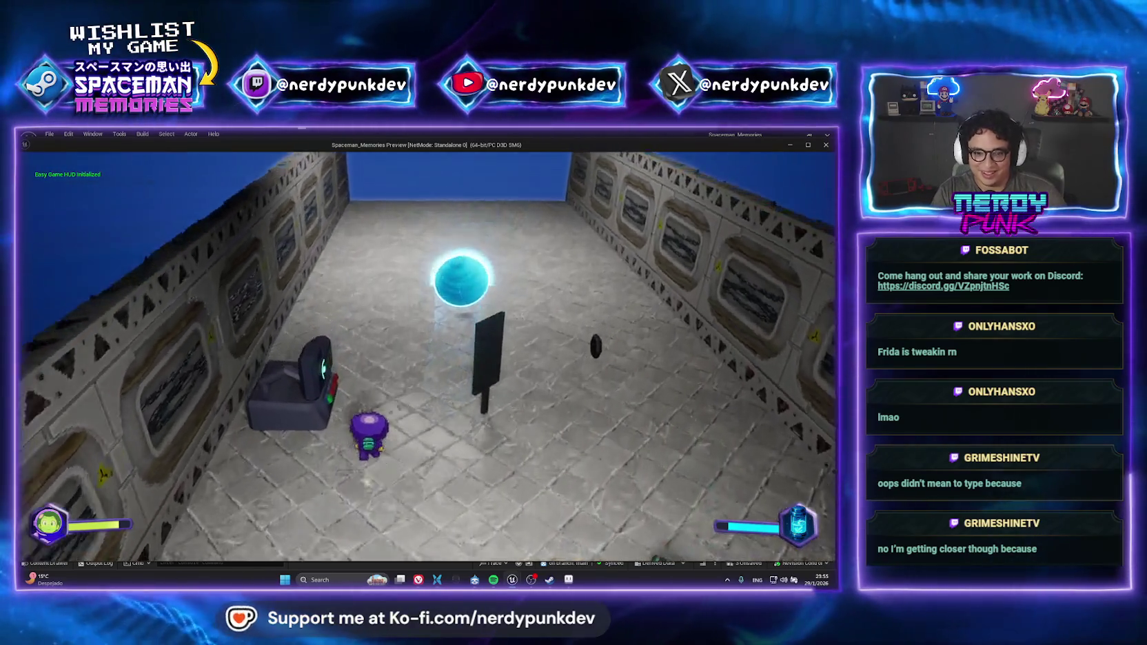
pyautogui.press('w')
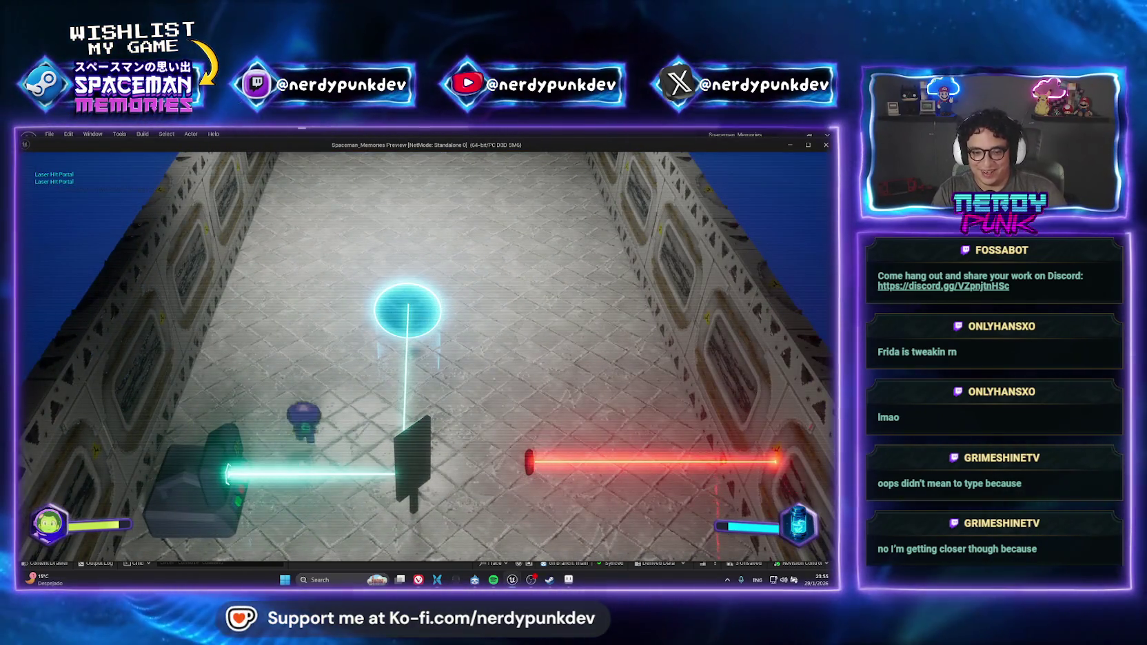
pyautogui.press('Escape')
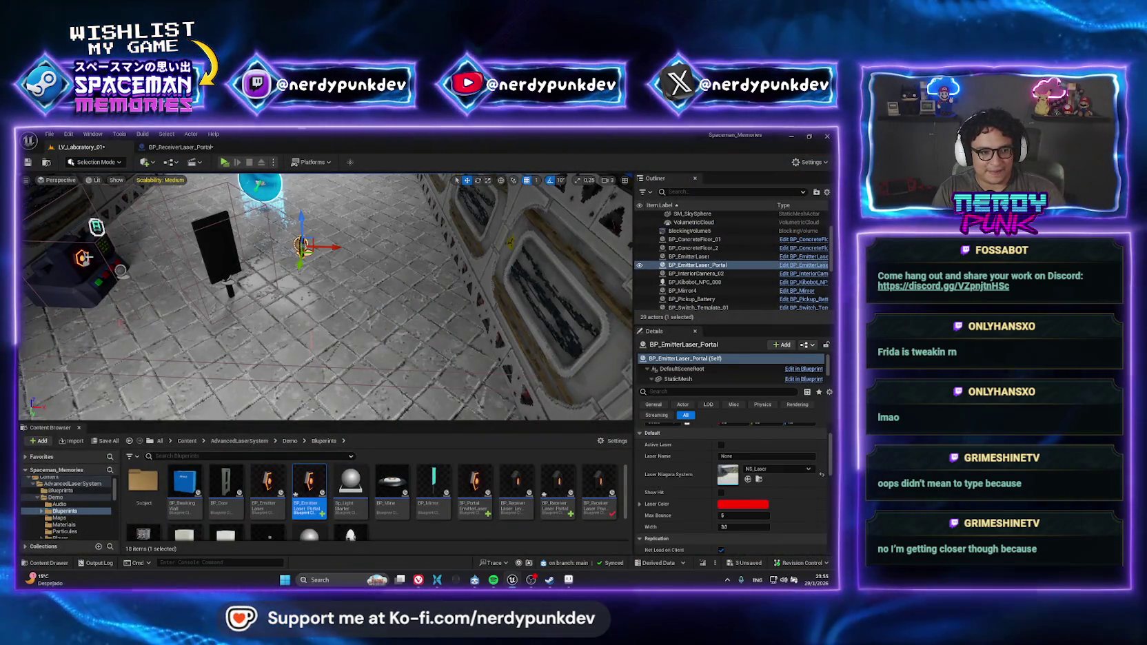
# Copy the receiver's teal Laser Color onto BP_EmitterLaser_Portal
pyautogui.click(688, 257)
pyautogui.click(738, 508)
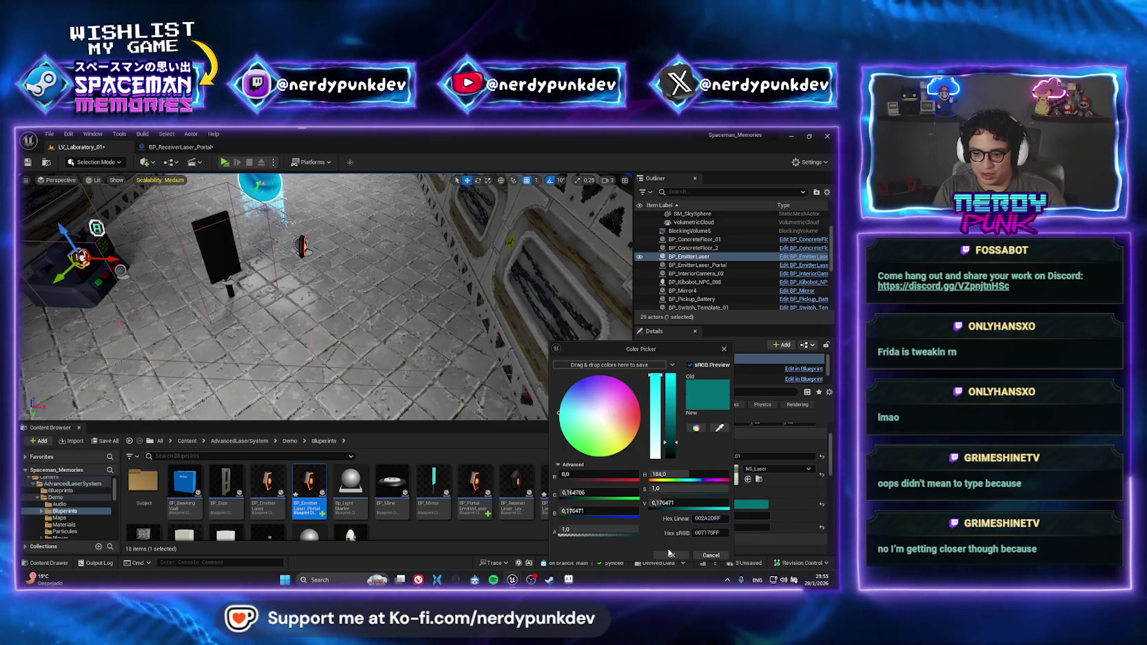
pyautogui.click(671, 555)
pyautogui.click(698, 265)
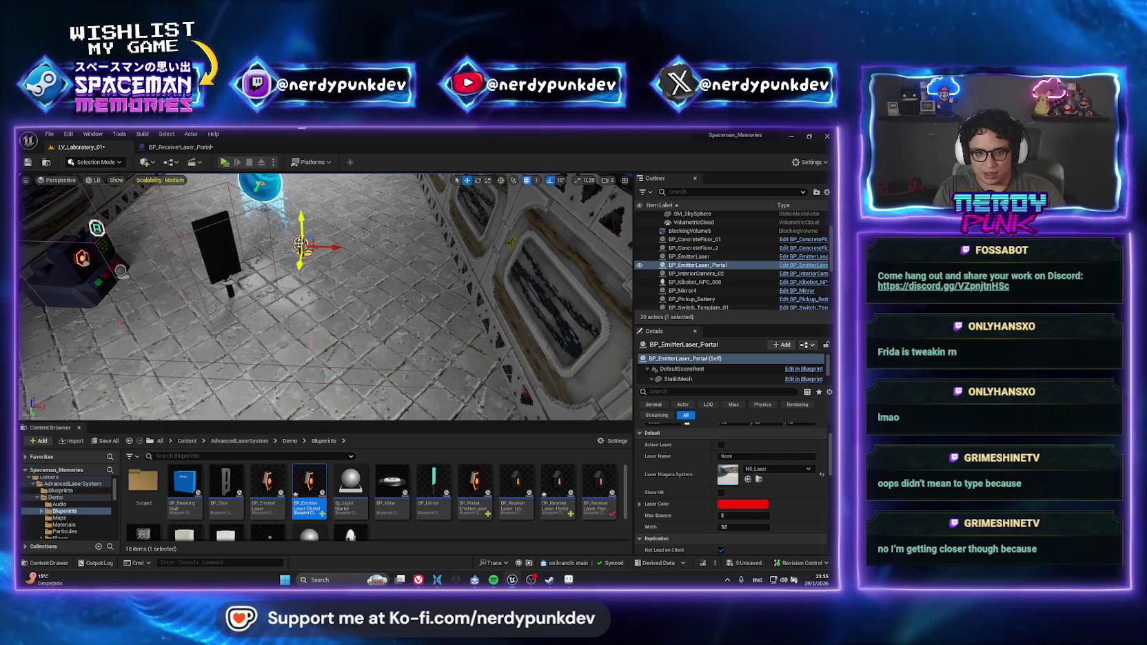
pyautogui.click(744, 504)
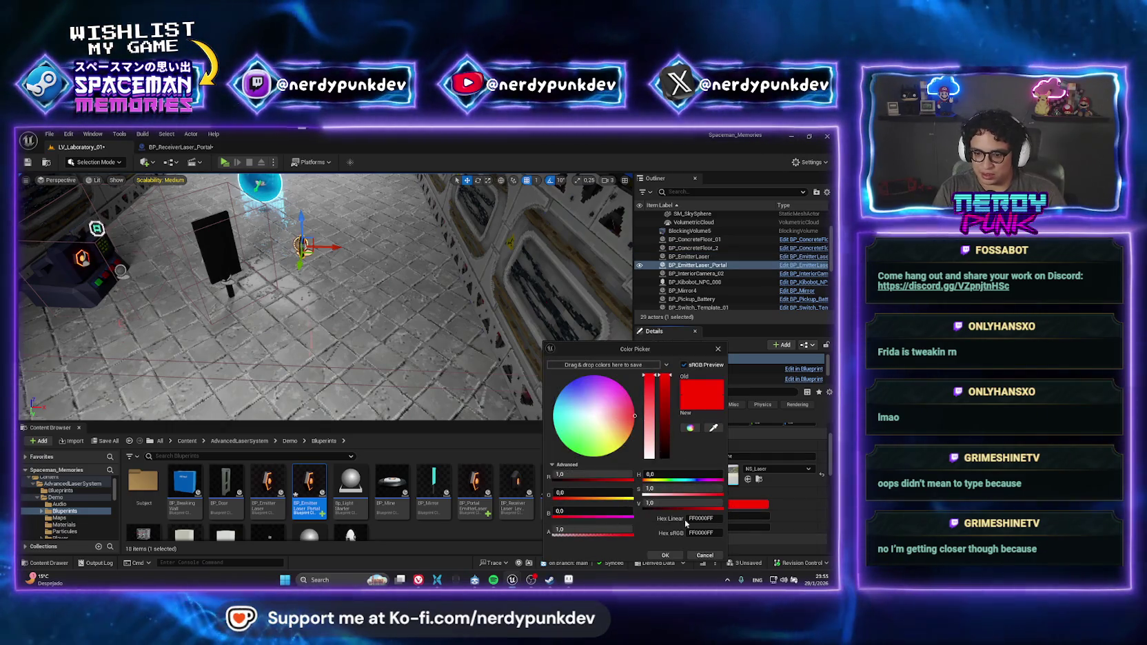
pyautogui.hotkey('ctrl', 'v')
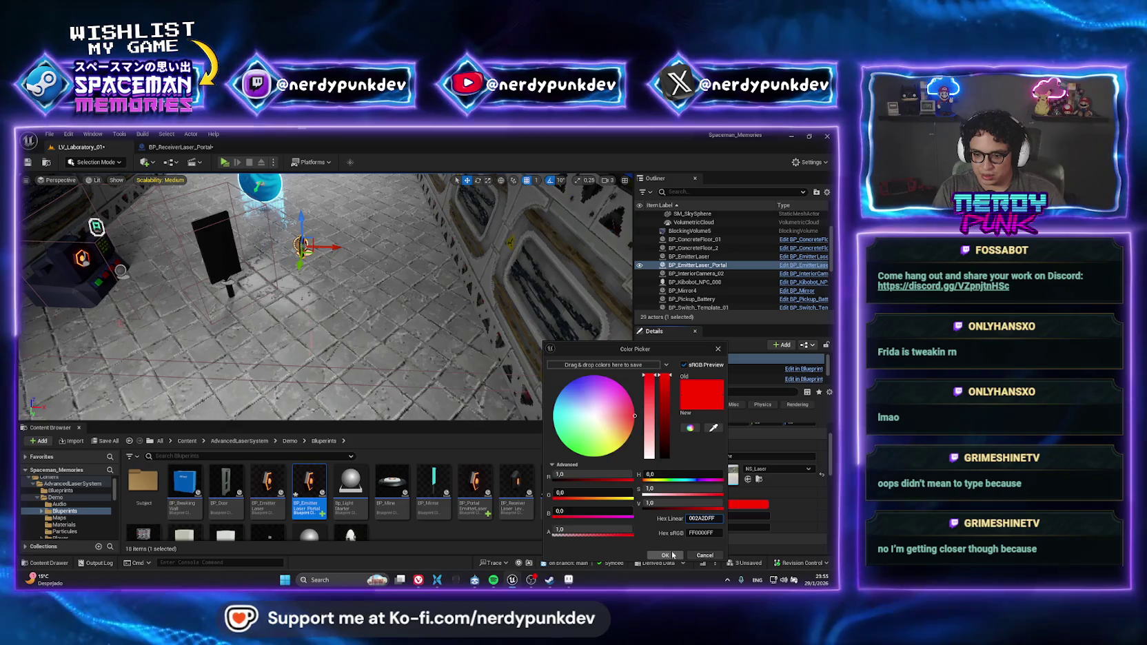
pyautogui.press('Return')
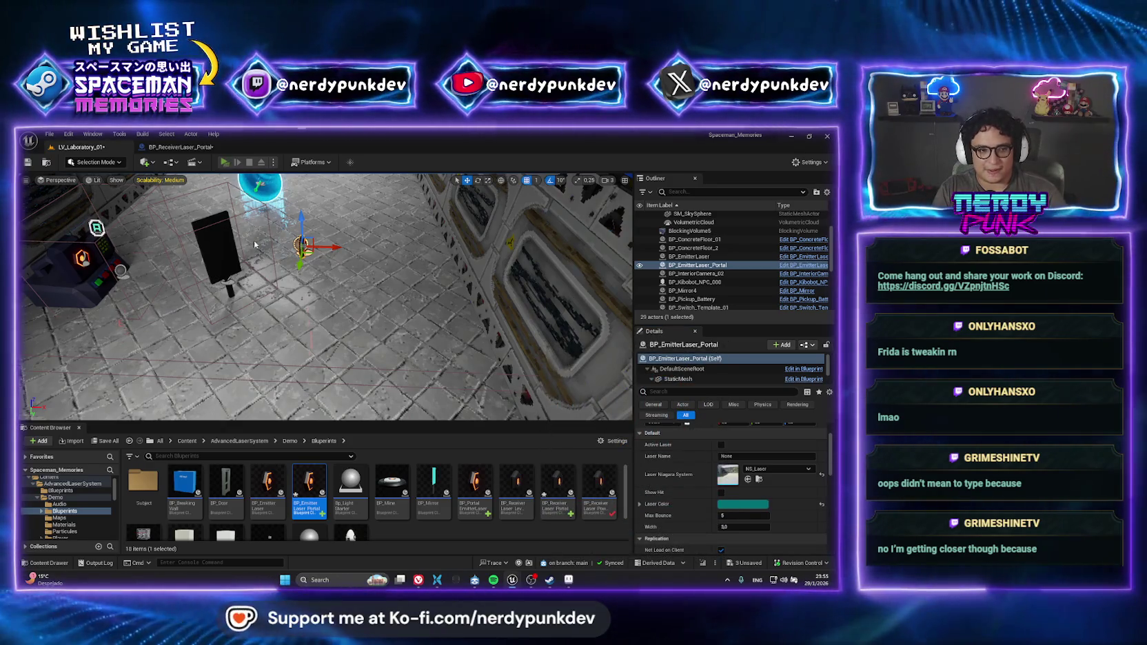
# Playtest in Standalone, walking to the laser emitter to see both cyan beams
pyautogui.hotkey('alt', 'p')
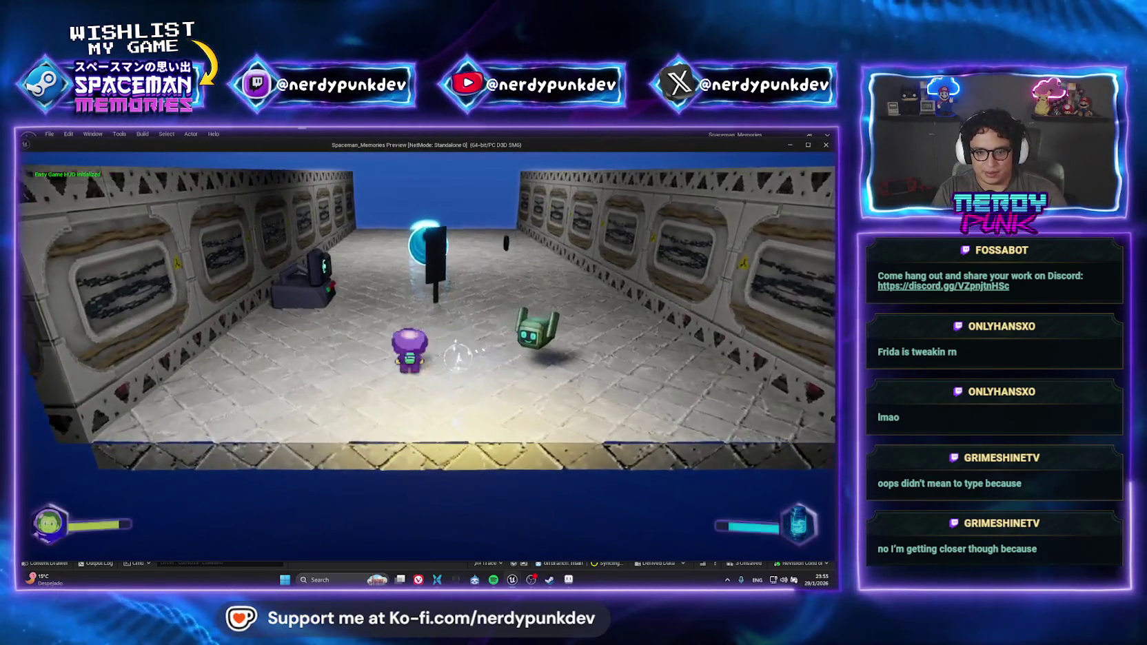
pyautogui.press('a')
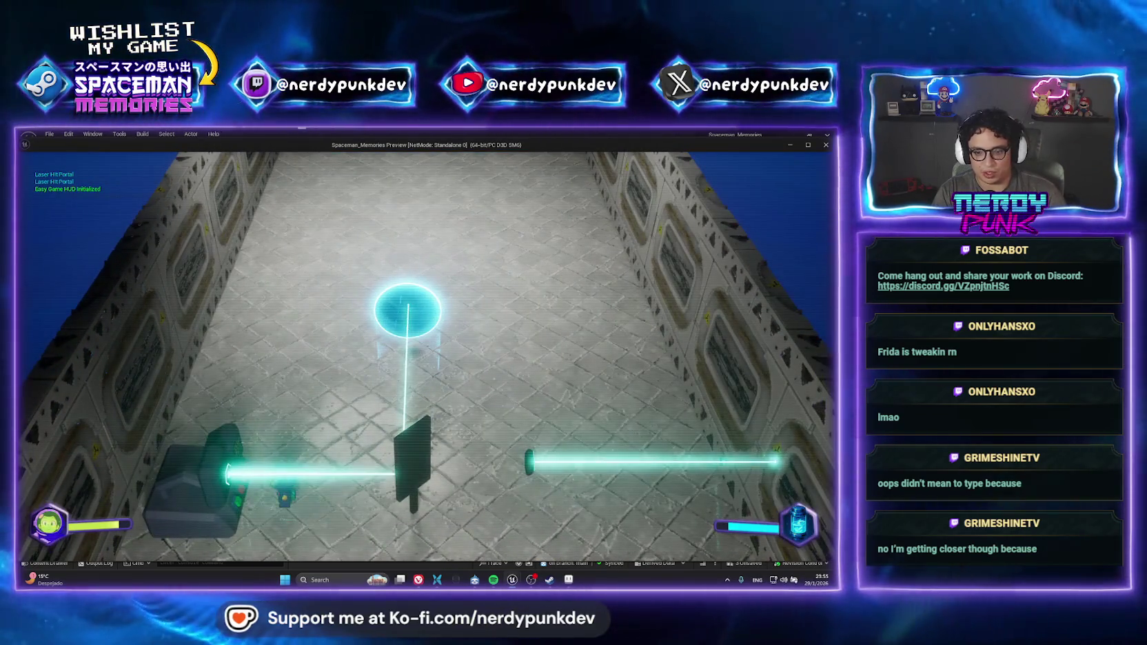
pyautogui.press('Escape')
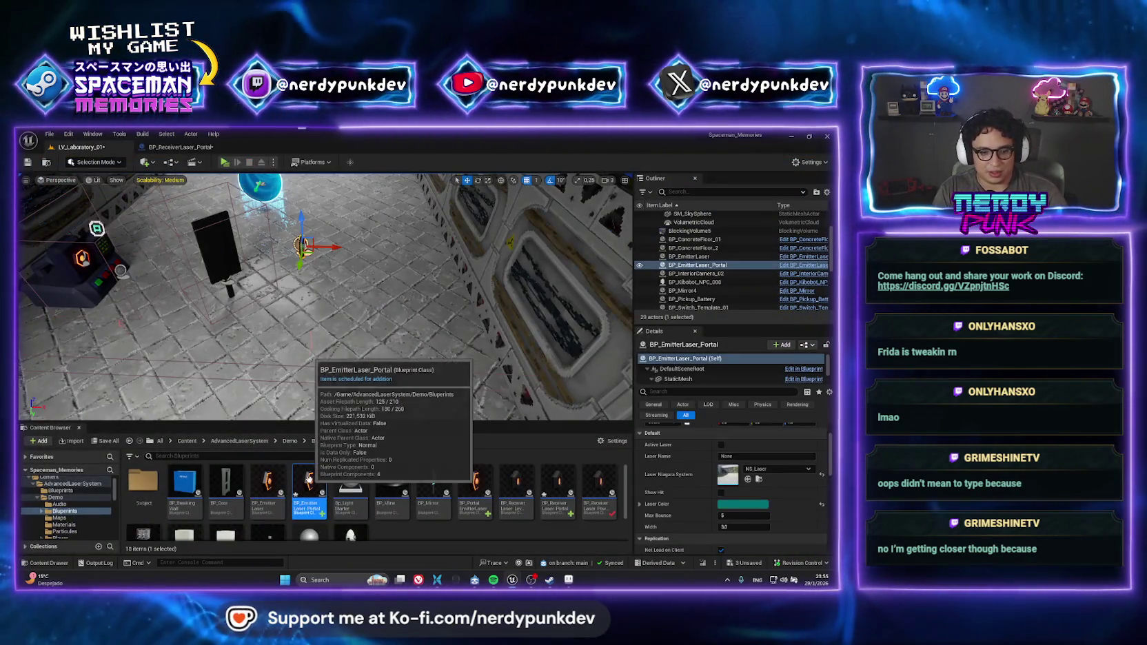
# Copy the receiver portal's Niagara portal effect into the BP_EmitterLaser_Portal Blueprint
pyautogui.doubleClick(308, 478)
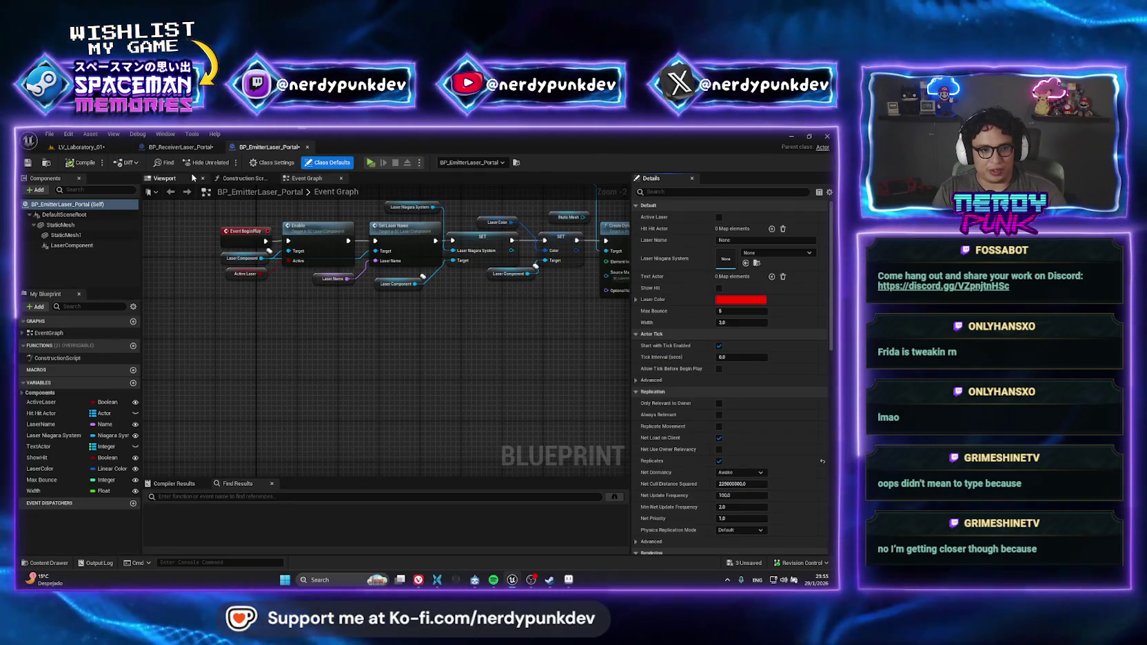
pyautogui.click(177, 148)
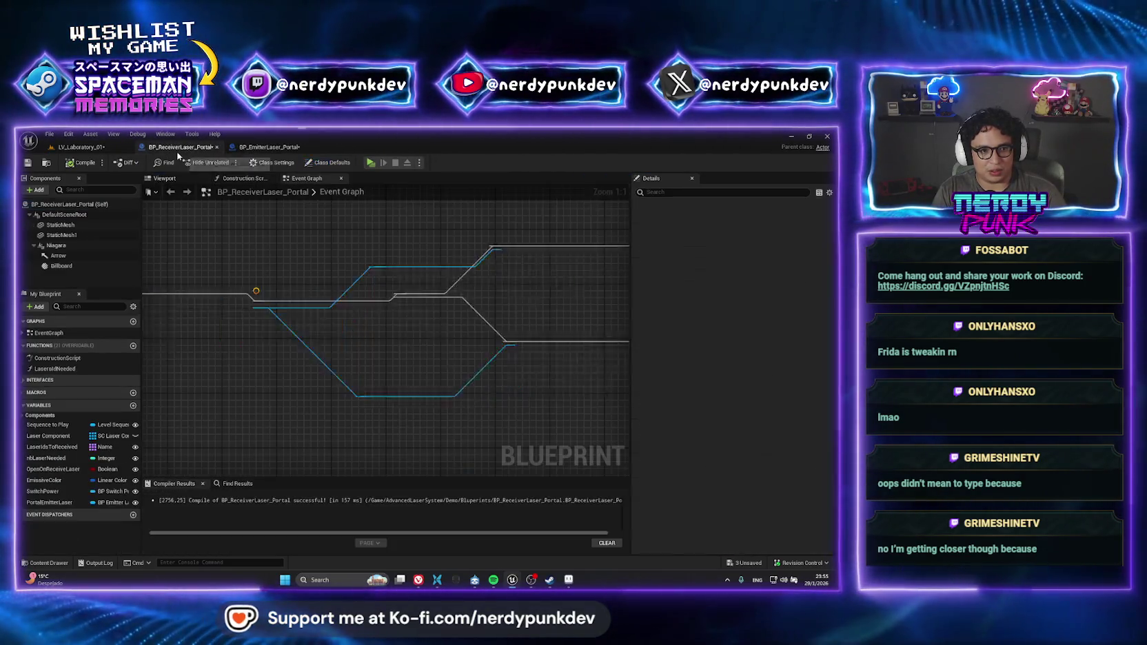
pyautogui.click(164, 178)
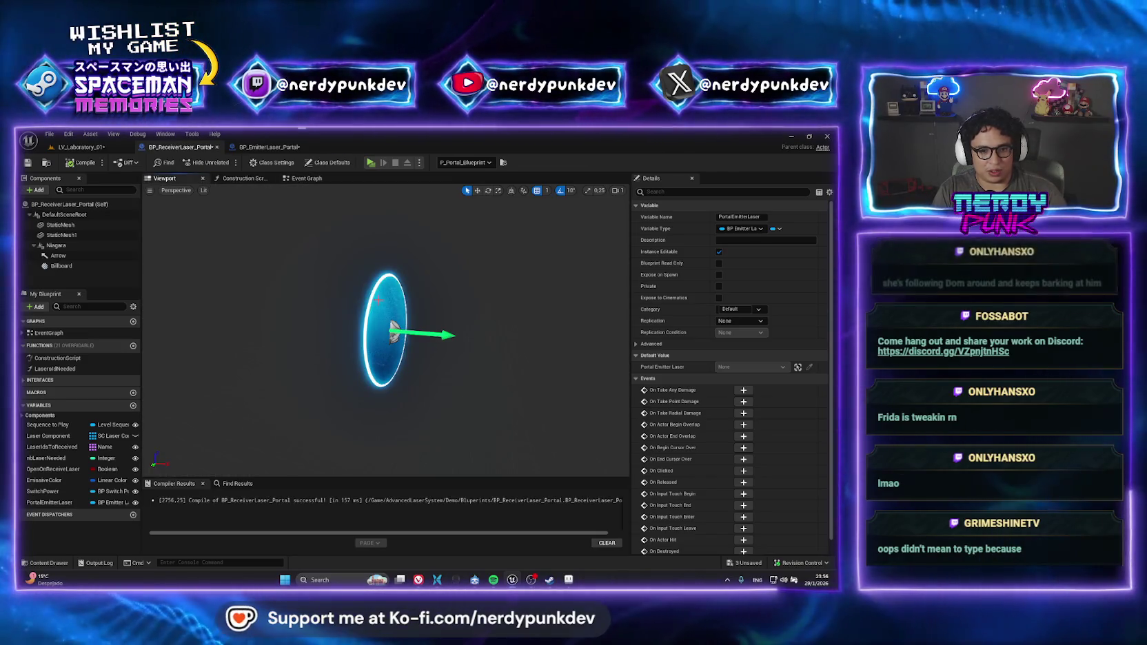
pyautogui.click(56, 246)
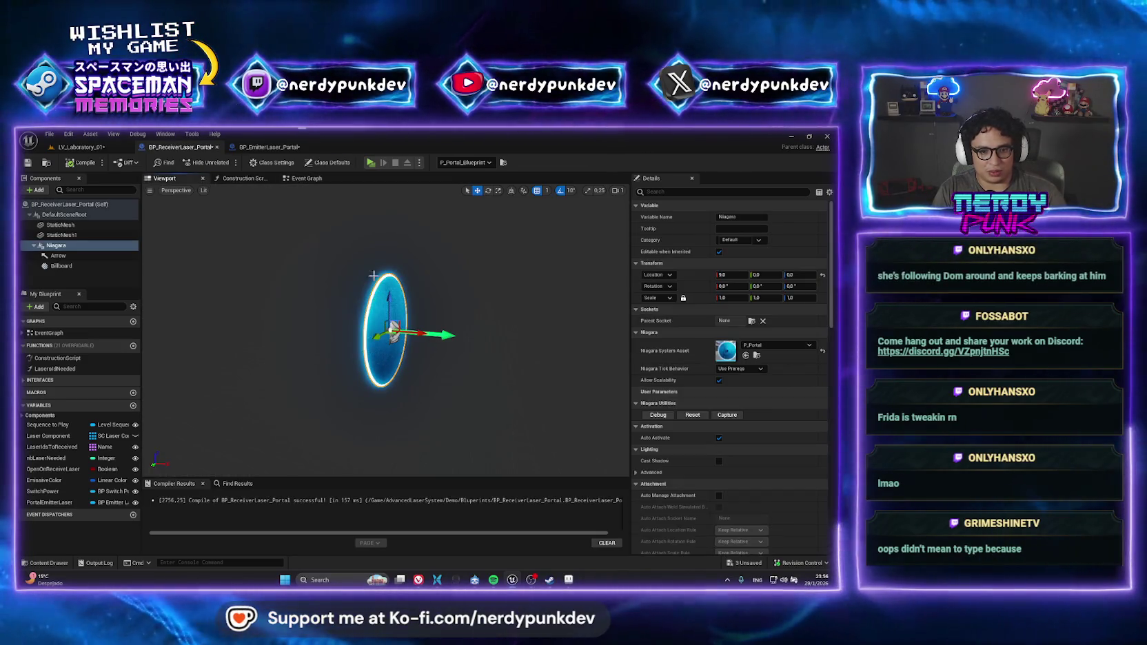
pyautogui.click(266, 148)
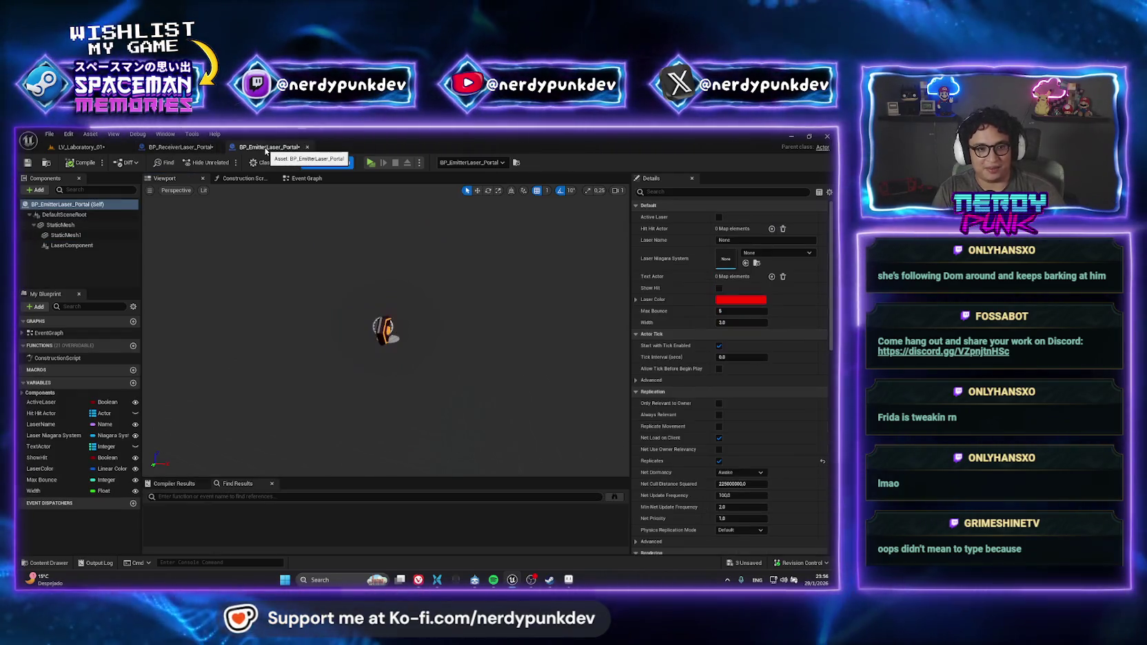
pyautogui.click(314, 178)
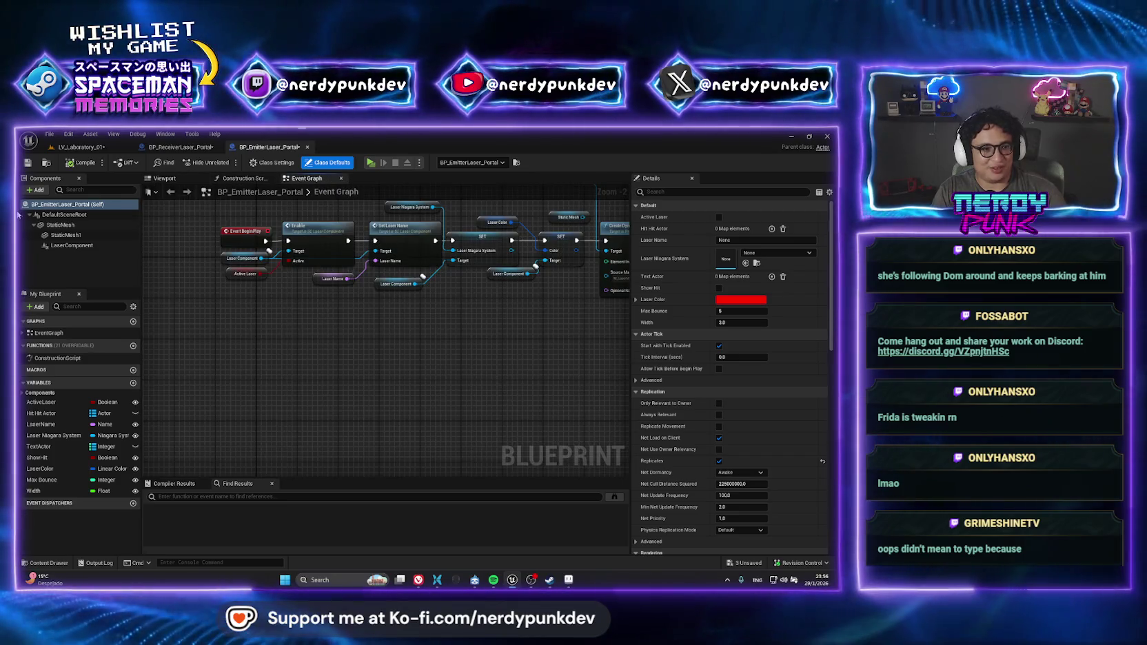
pyautogui.click(165, 178)
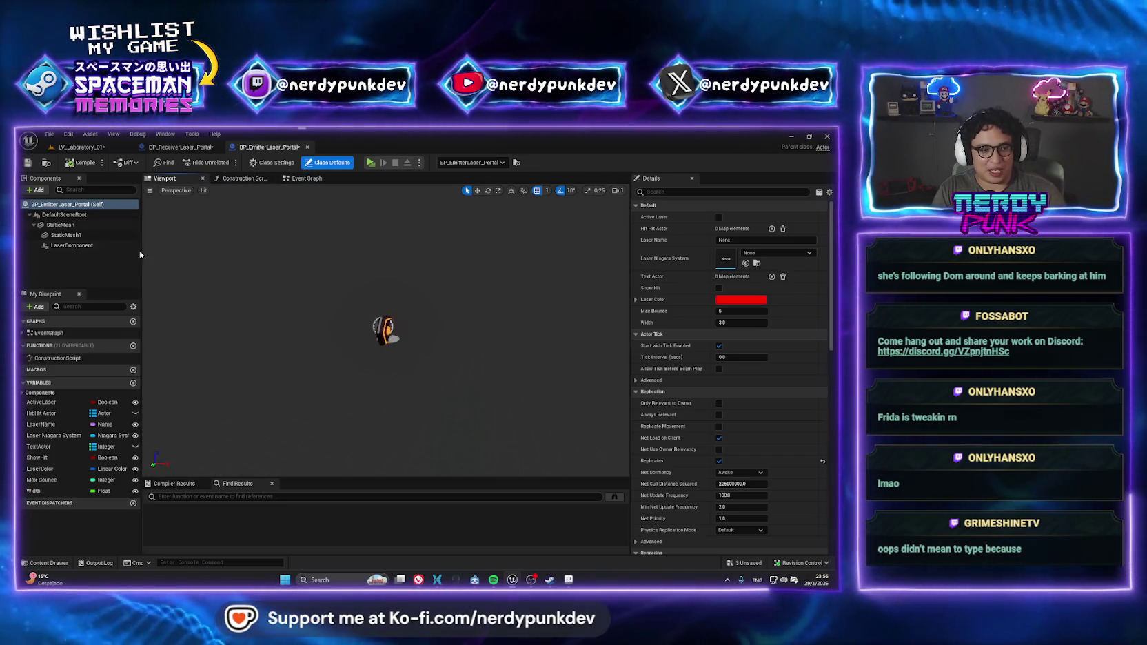
pyautogui.hotkey('ctrl', 'z')
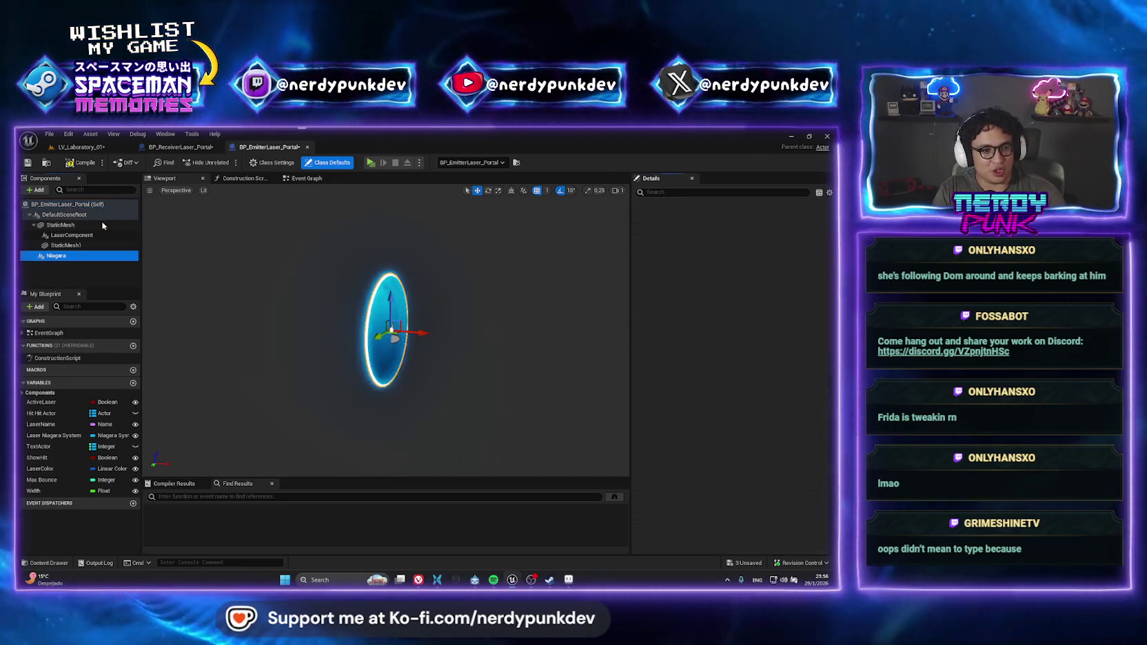
pyautogui.click(103, 255)
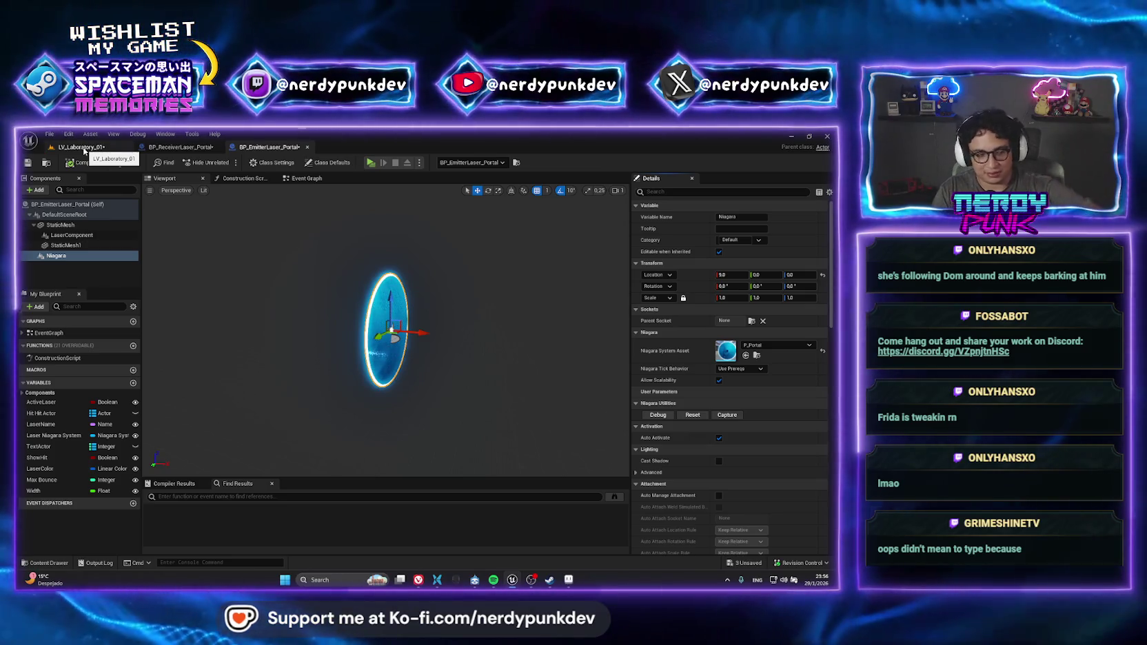
# Back in LV_Laboratory_01, reposition the emitter portal further right and launch Standalone play
pyautogui.click(81, 147)
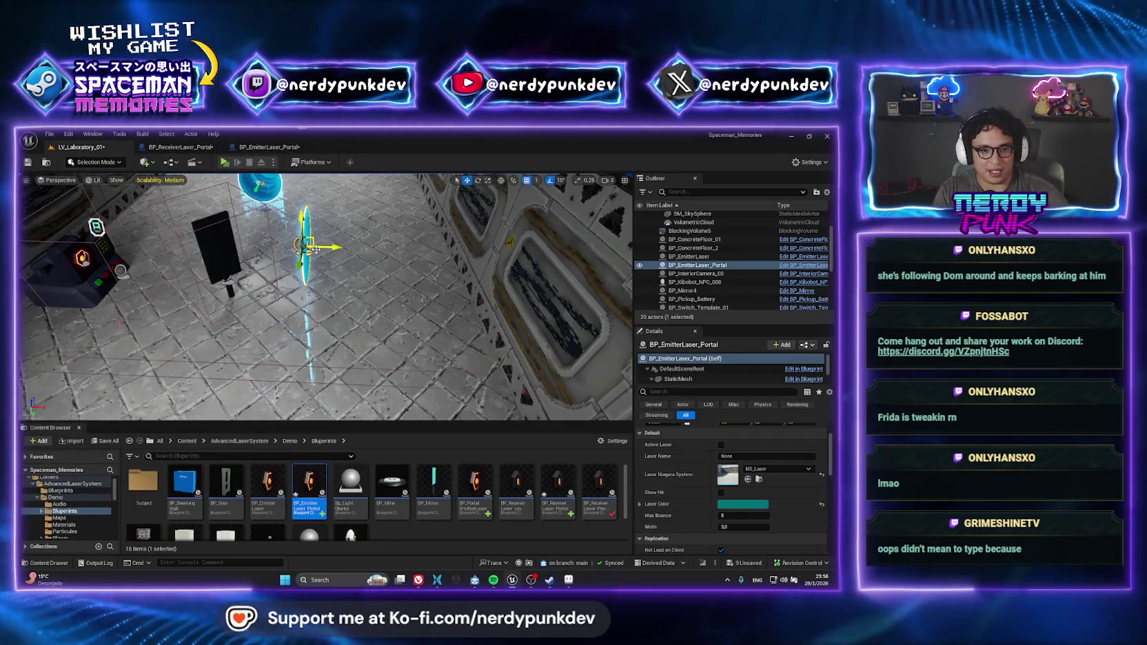
pyautogui.press('e')
pyautogui.scroll(-5, 340, 284)
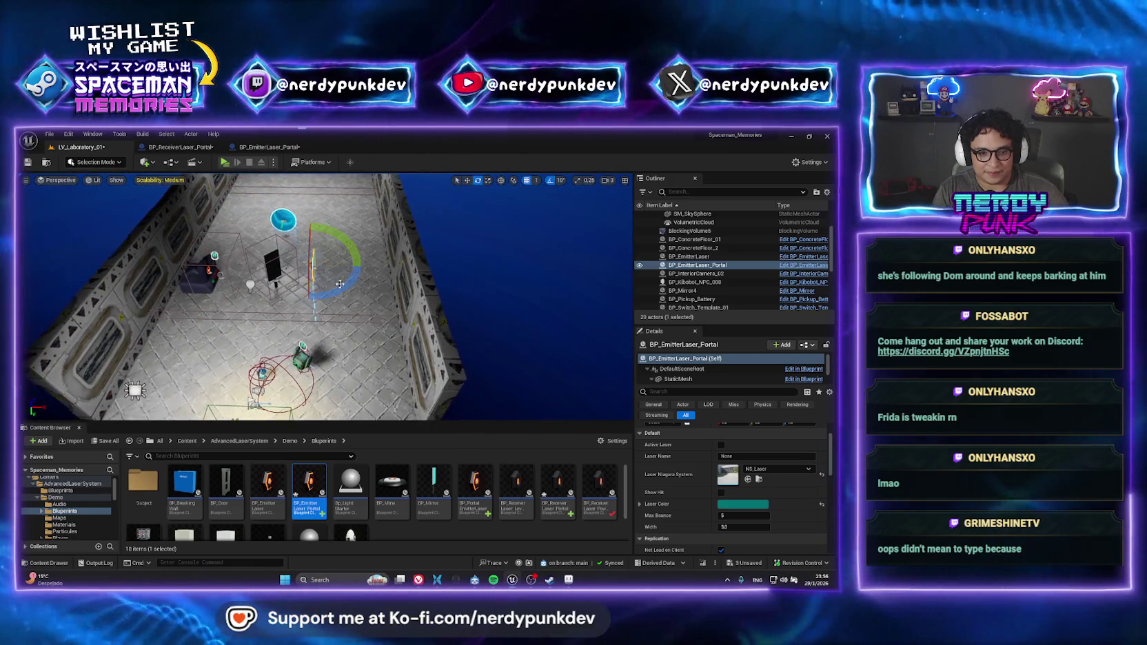
pyautogui.press('w')
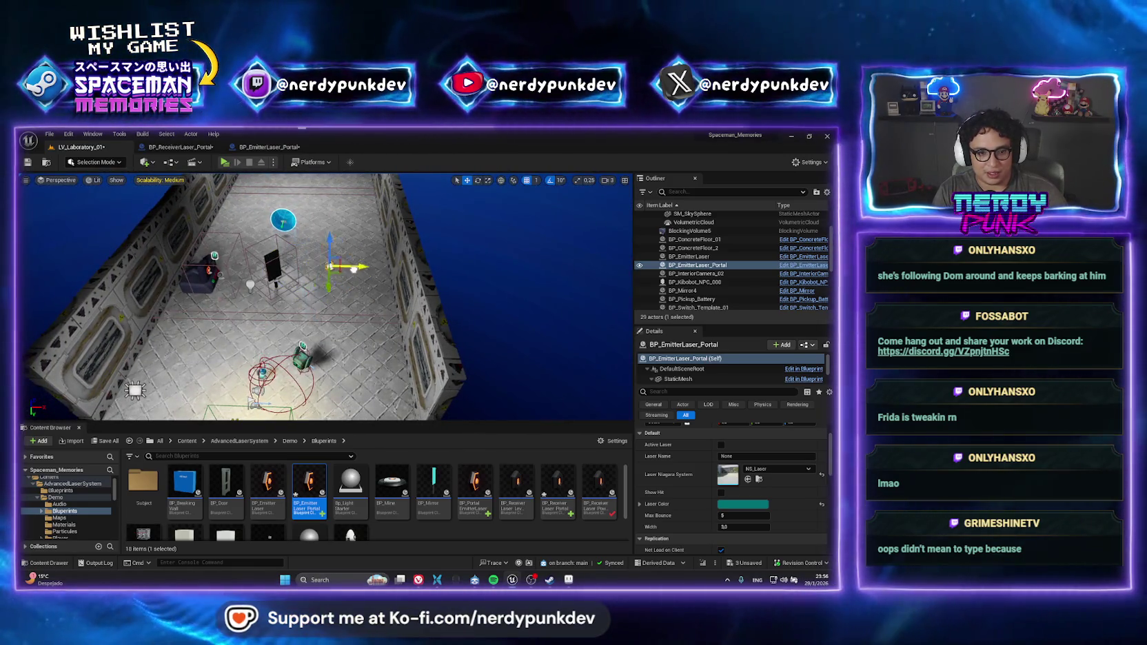
pyautogui.moveTo(354, 269)
pyautogui.mouseDown()
pyautogui.moveTo(364, 282)
pyautogui.moveTo(366, 244)
pyautogui.mouseUp()
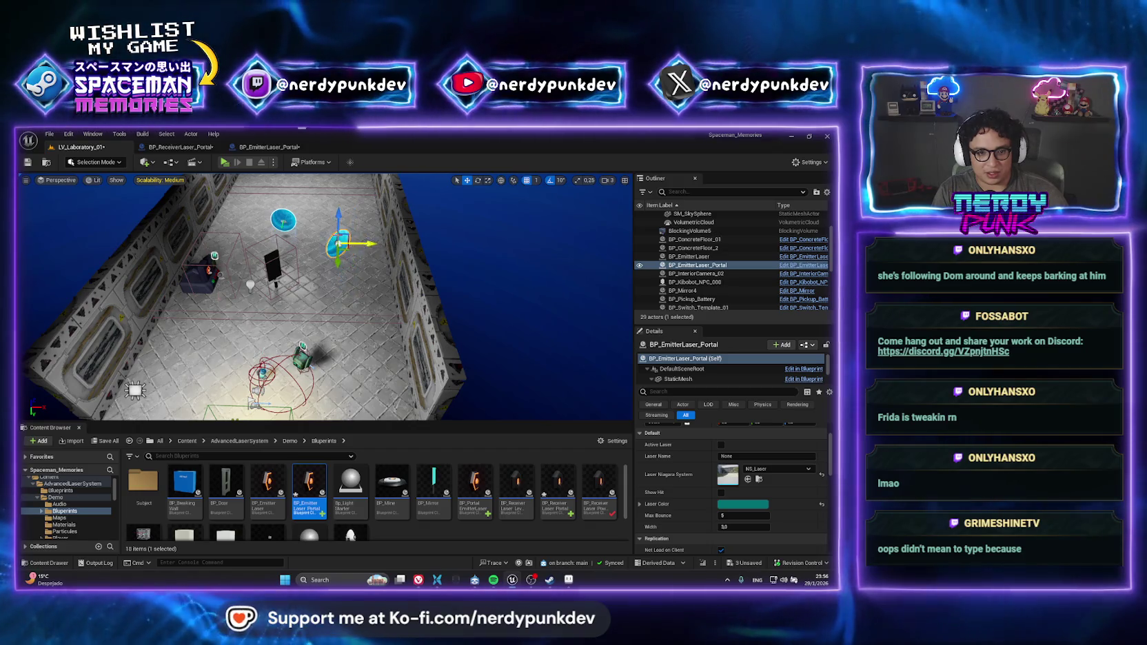
pyautogui.click(224, 162)
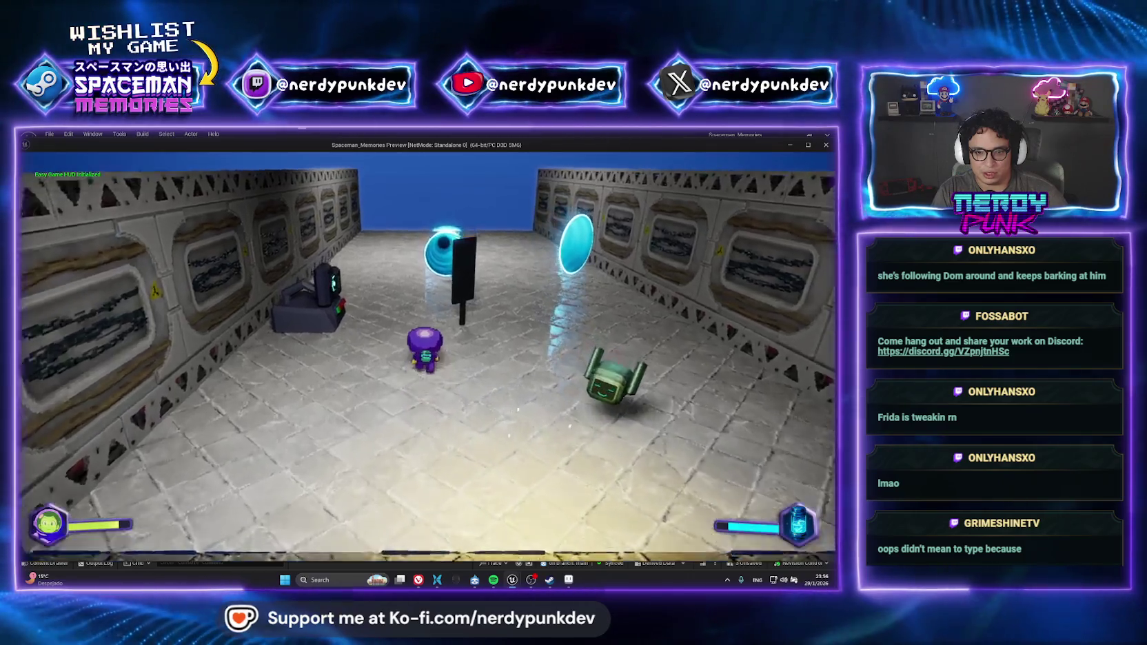
pyautogui.press('a')
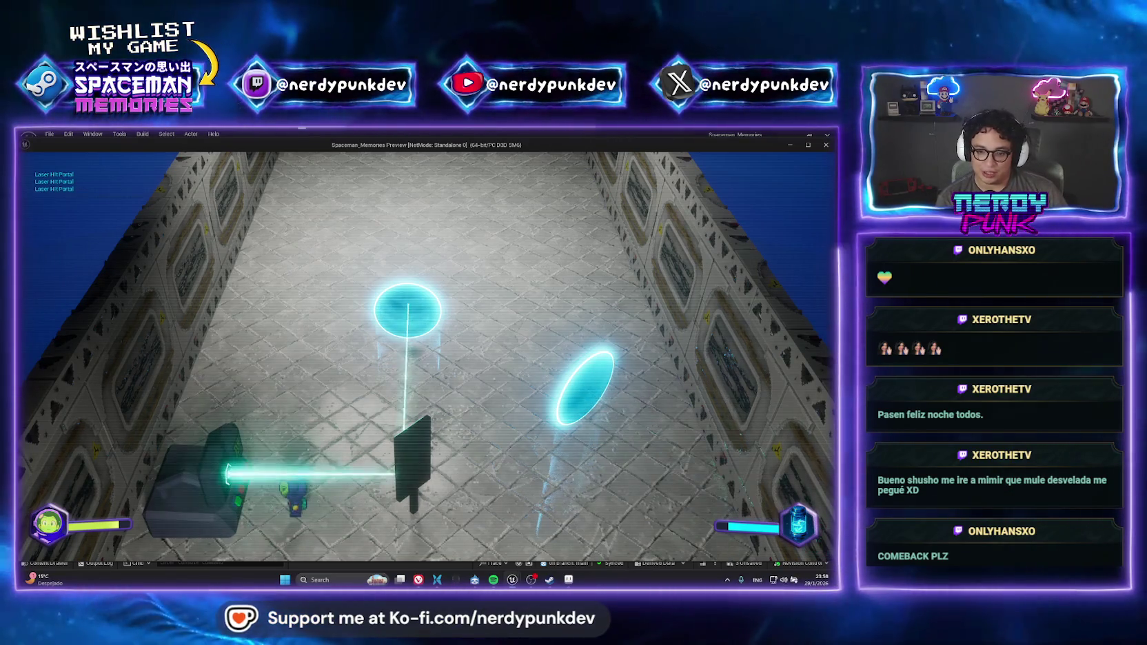
# Nudge the emitter portal upward and replay in Standalone, walking up to the emitter
pyautogui.press('Escape')
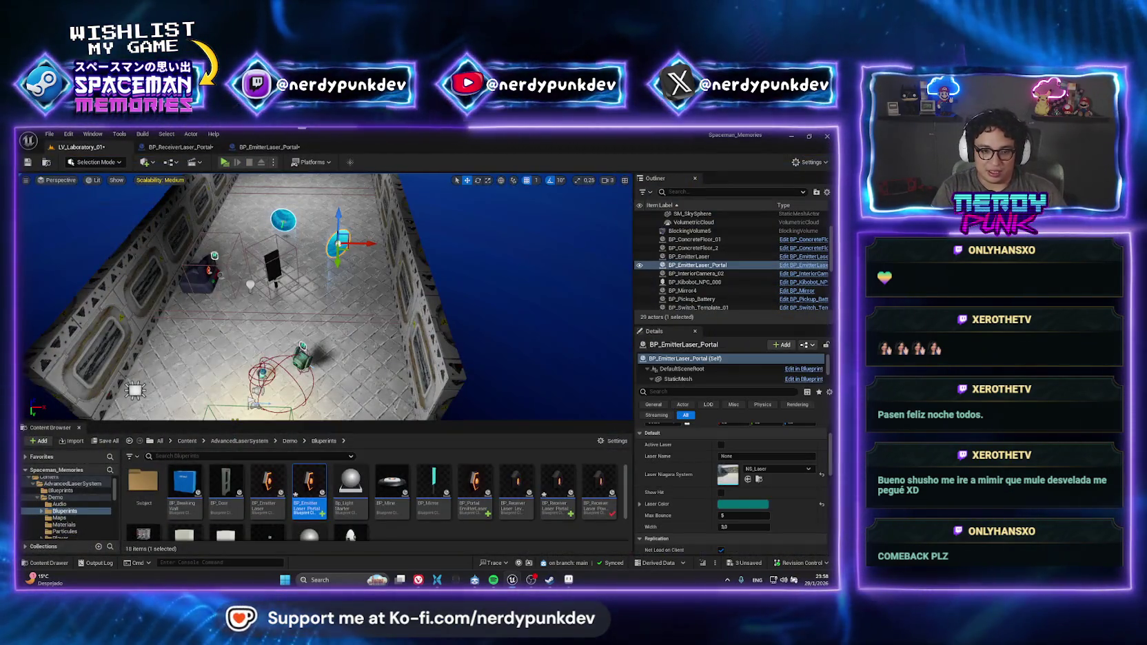
pyautogui.moveTo(339, 263); pyautogui.dragTo(337, 242)
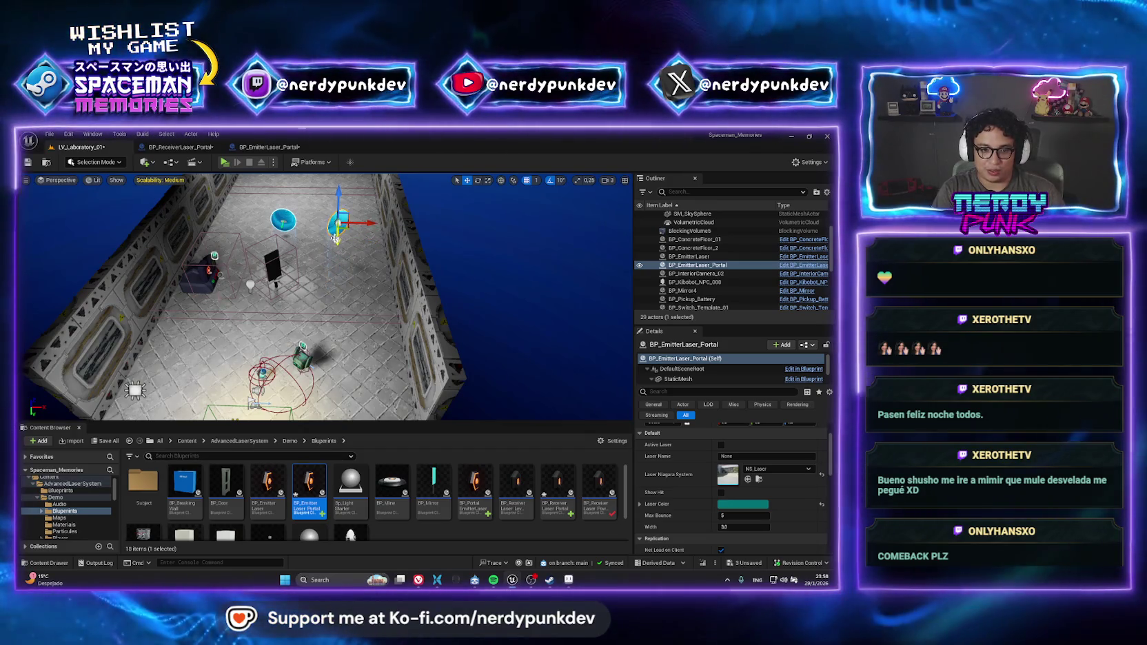
pyautogui.hotkey('alt', 'p')
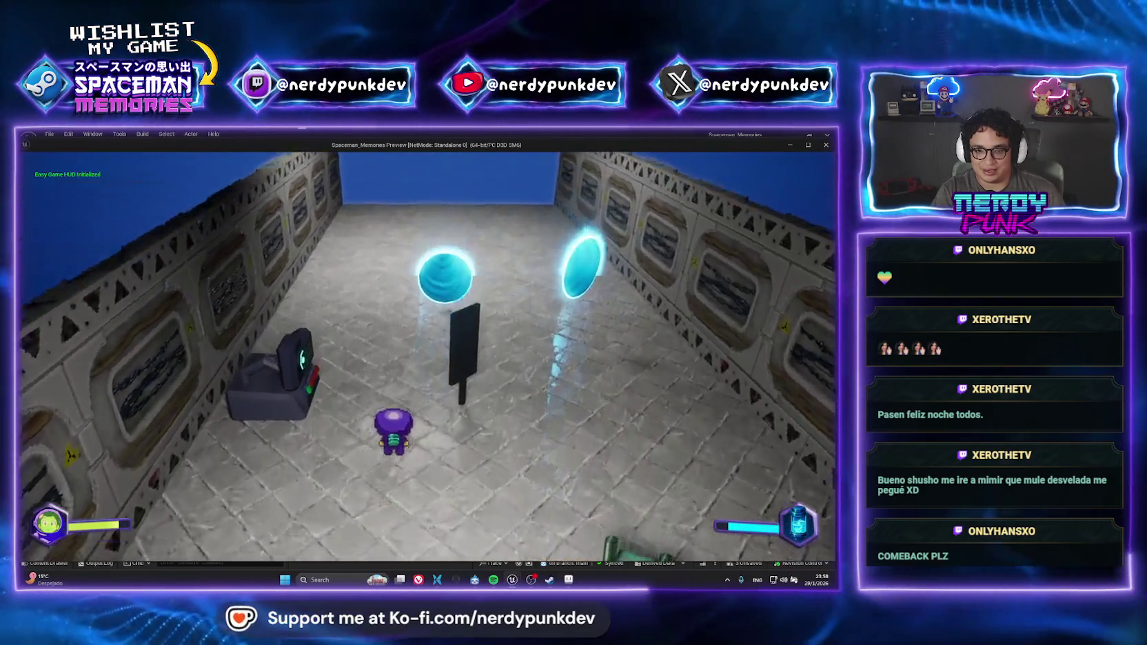
pyautogui.press('a')
pyautogui.press('e')
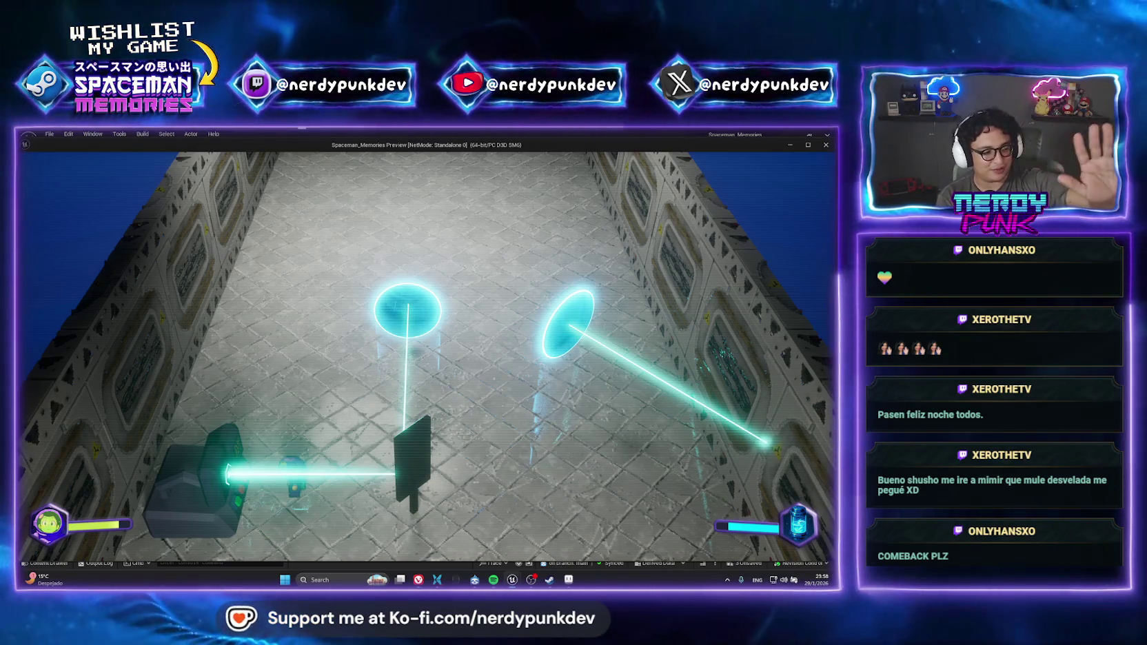
pyautogui.press('Escape')
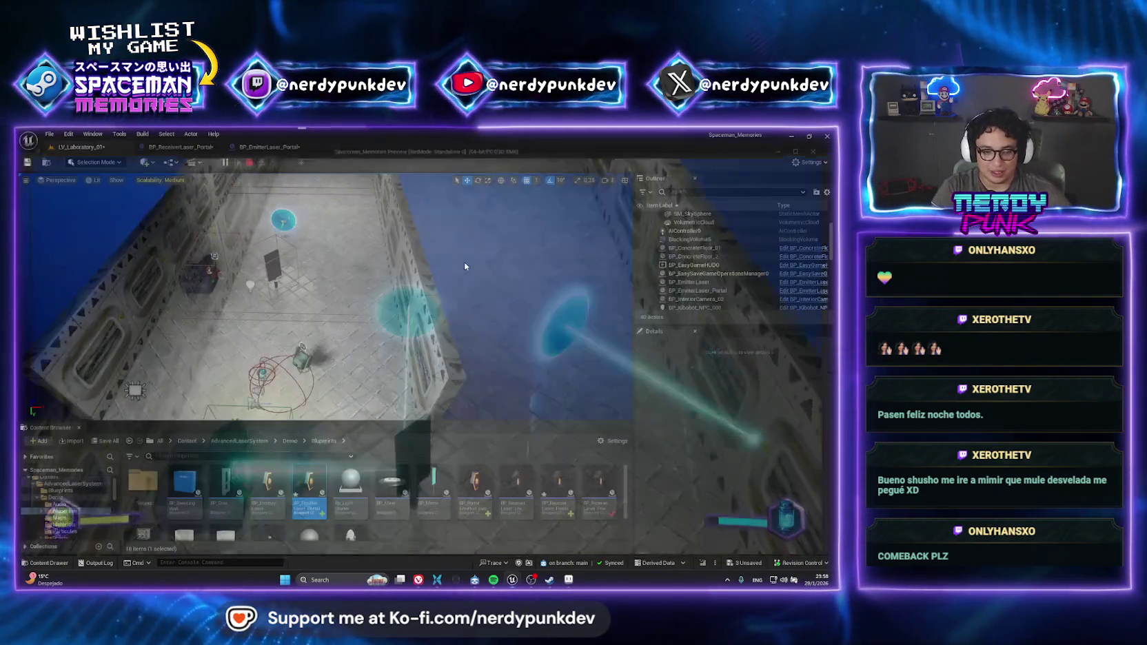
# Frame BP_EmitterLaser_Portal, view its Event Graph, then switch to the BP_ReceiverLaser_Portal tab
pyautogui.press('f')
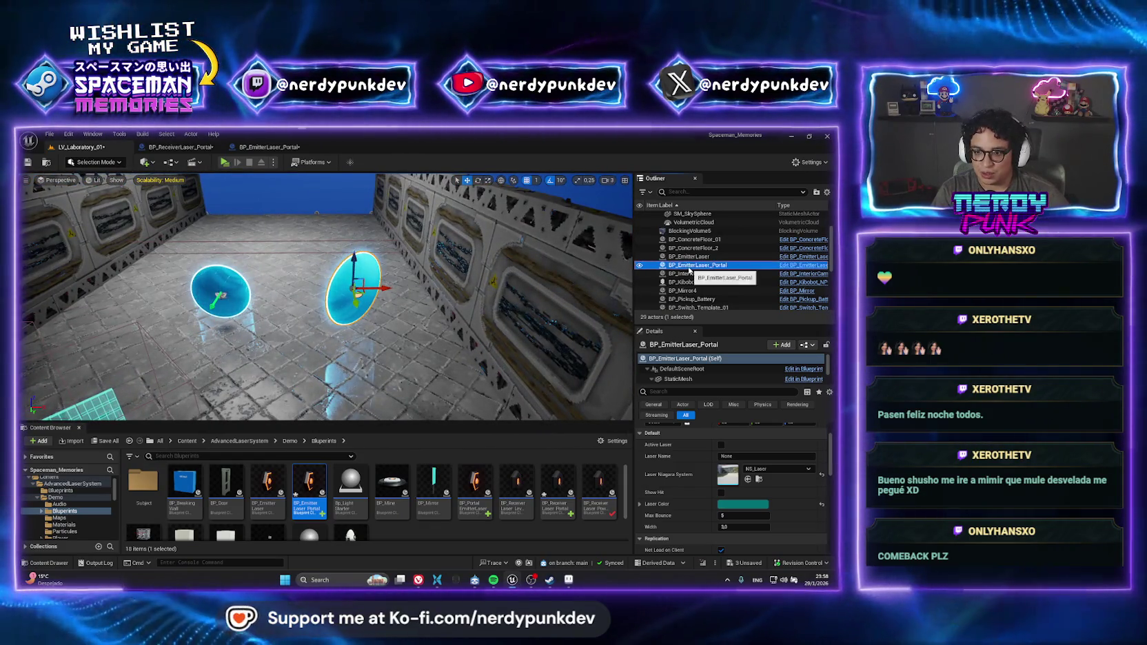
pyautogui.rightClick(695, 266)
pyautogui.click(721, 285)
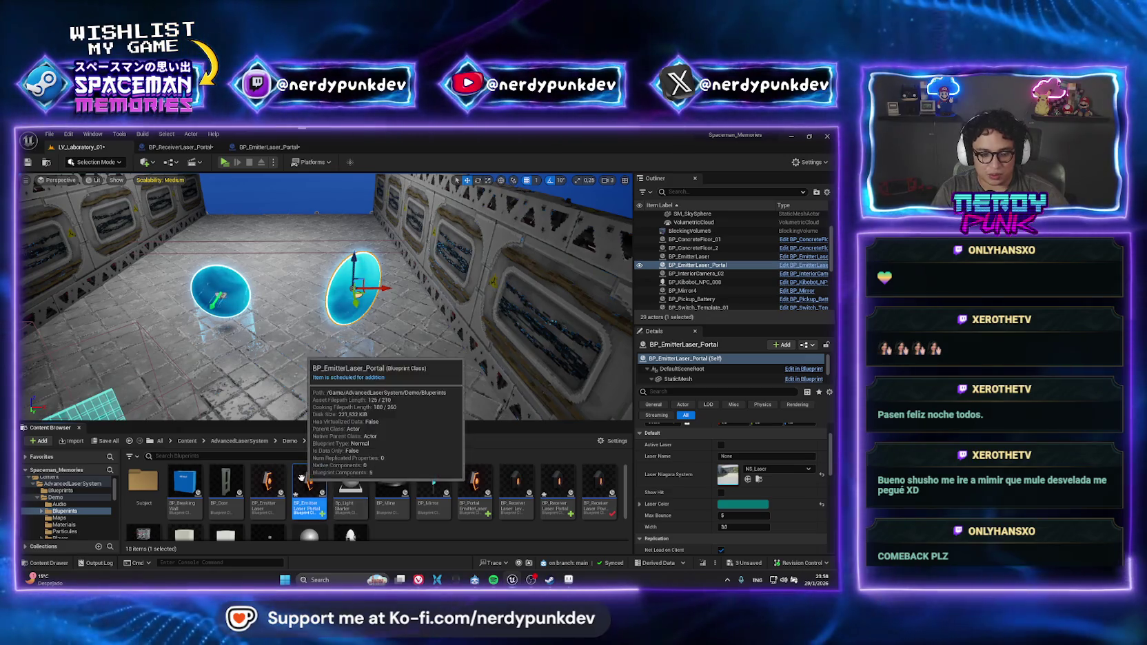
pyautogui.doubleClick(309, 485)
pyautogui.click(307, 178)
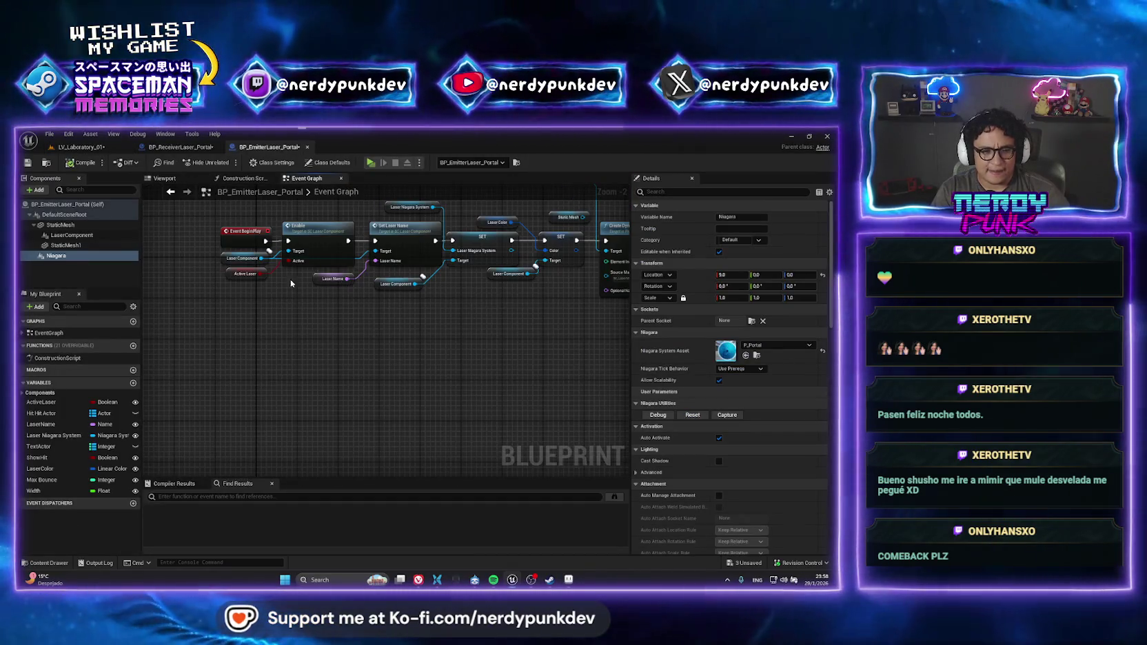
pyautogui.click(191, 146)
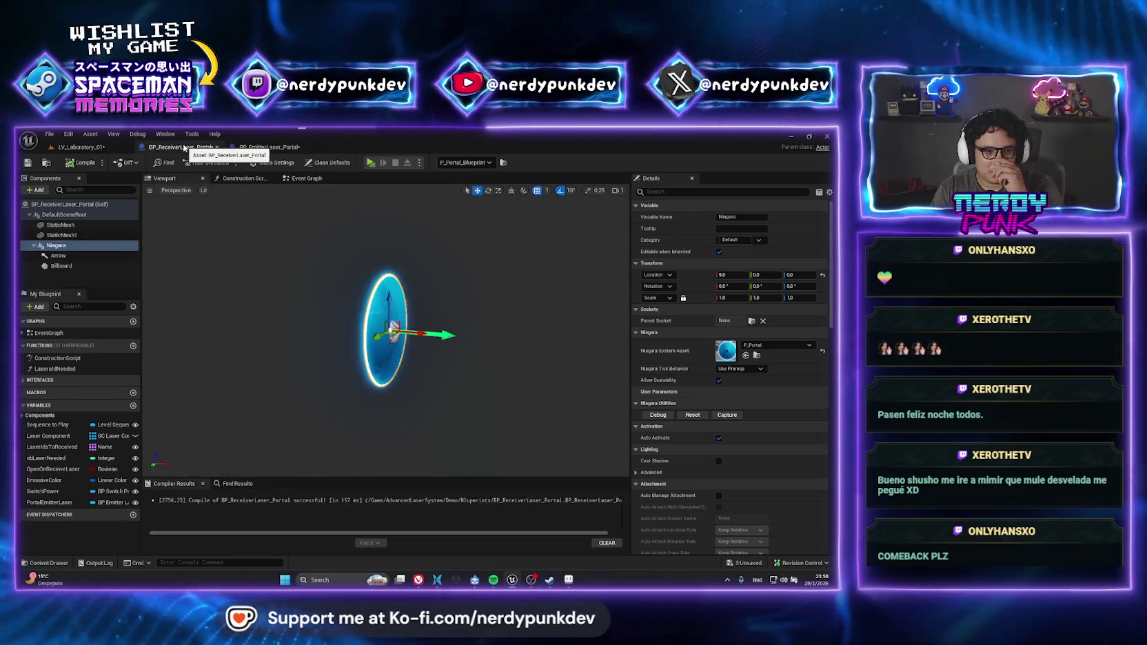
# Open BP_ReceiverLaser_Portal's Event Graph and pan and zoom to its laser-enable nodes
pyautogui.click(308, 179)
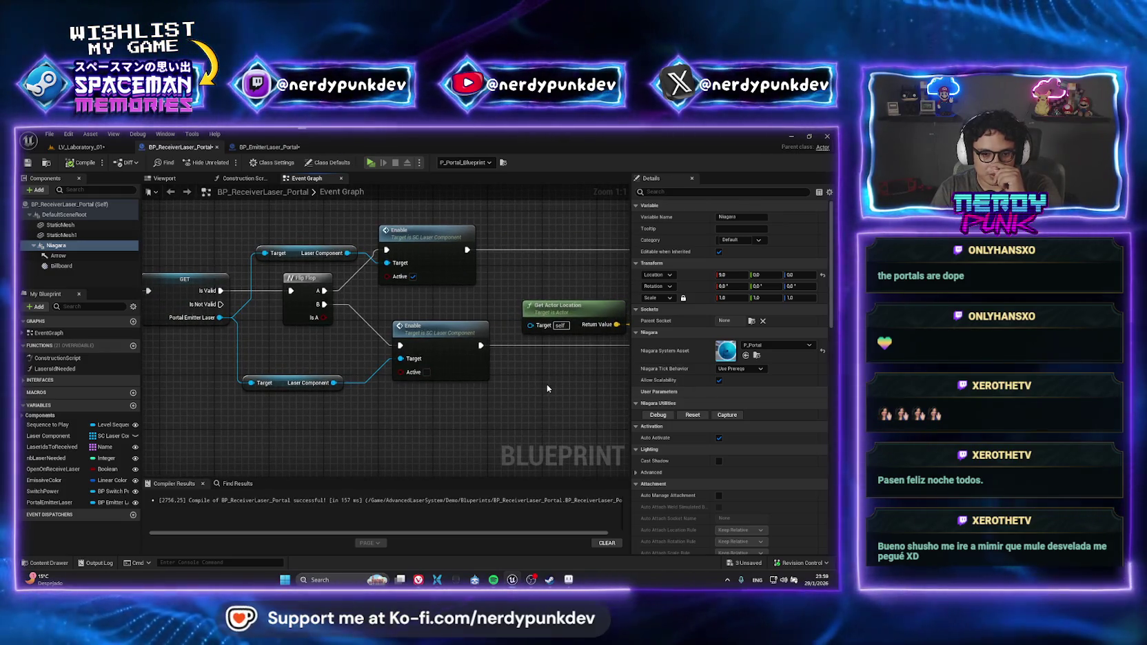
pyautogui.moveTo(546, 384)
pyautogui.mouseDown()
pyautogui.moveTo(417, 389)
pyautogui.moveTo(613, 386)
pyautogui.mouseUp()
pyautogui.scroll(-1, 418, 390)
pyautogui.write('Laser Hit Portal')
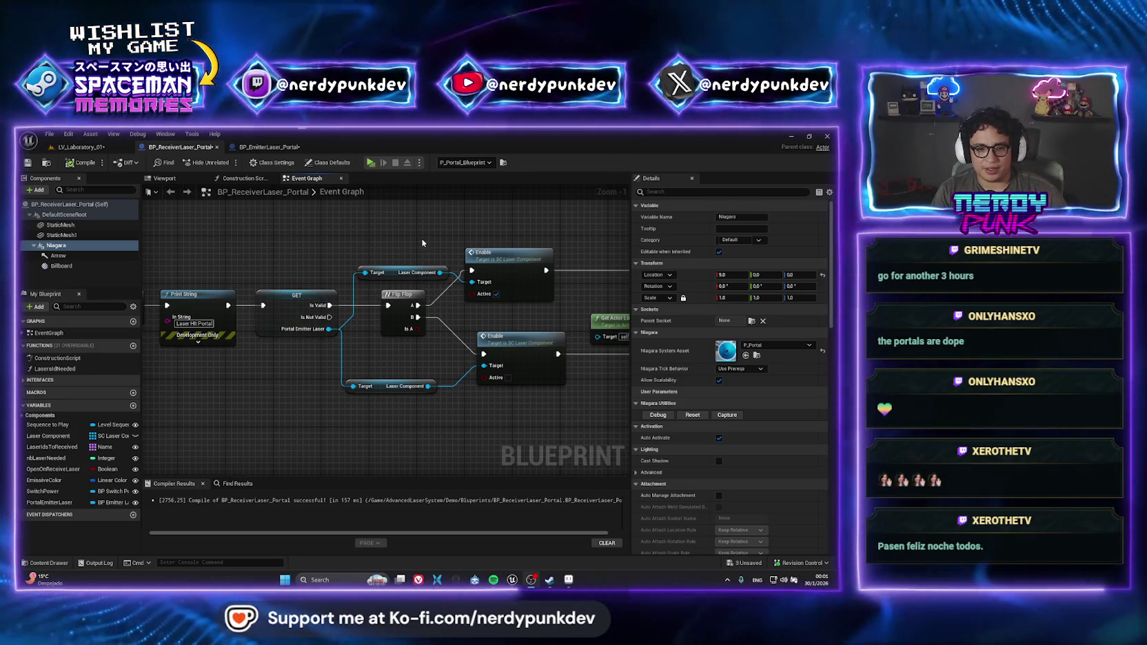
pyautogui.click(283, 147)
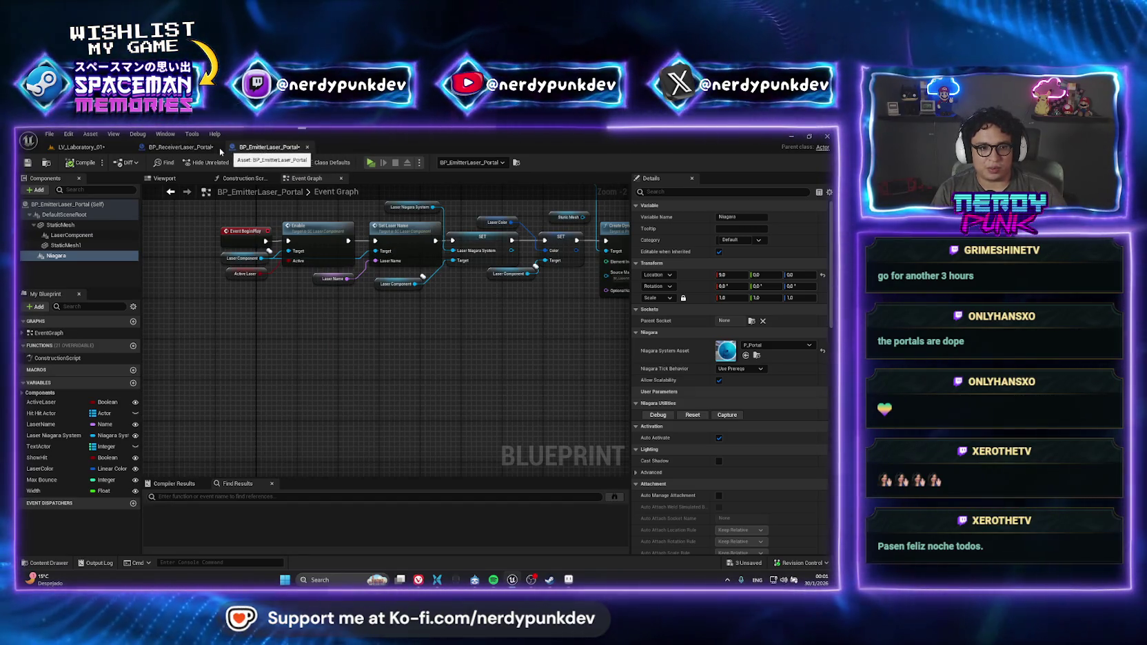
pyautogui.click(188, 146)
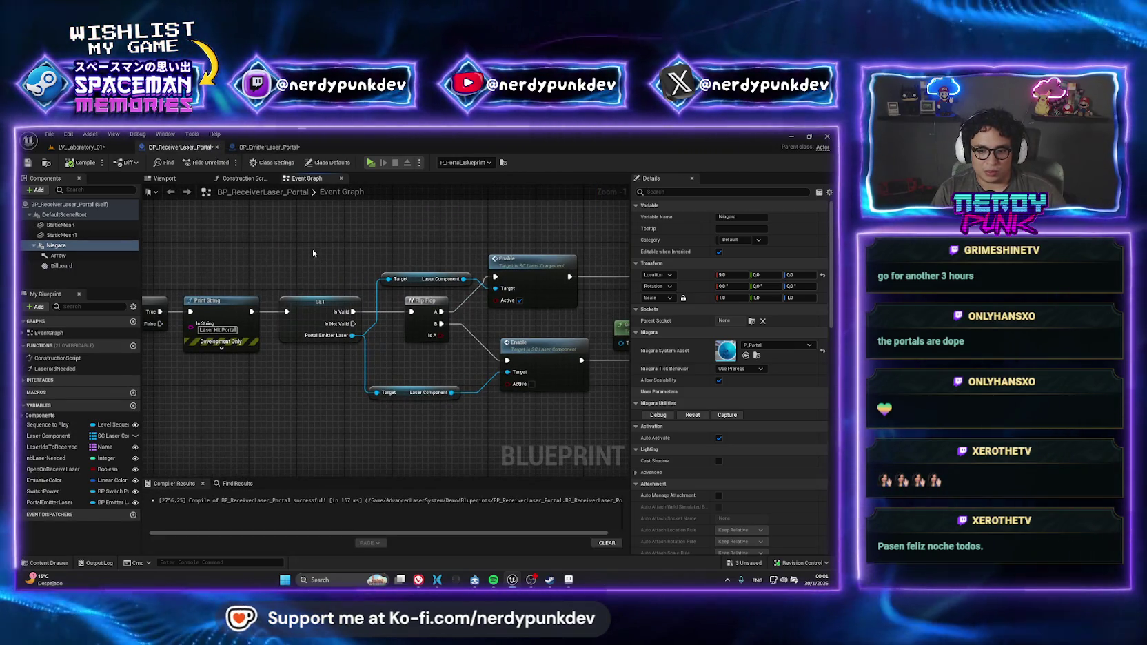
pyautogui.moveTo(311, 249); pyautogui.dragTo(236, 230)
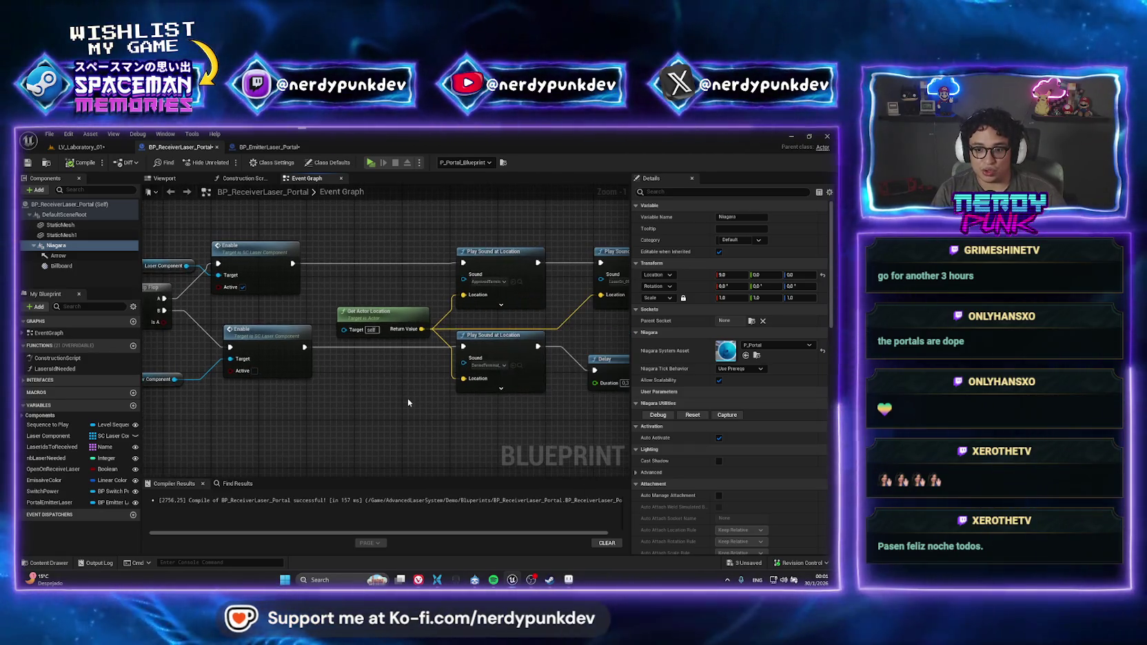
pyautogui.moveTo(495, 397)
pyautogui.mouseDown()
pyautogui.moveTo(408, 398)
pyautogui.moveTo(355, 381)
pyautogui.mouseUp()
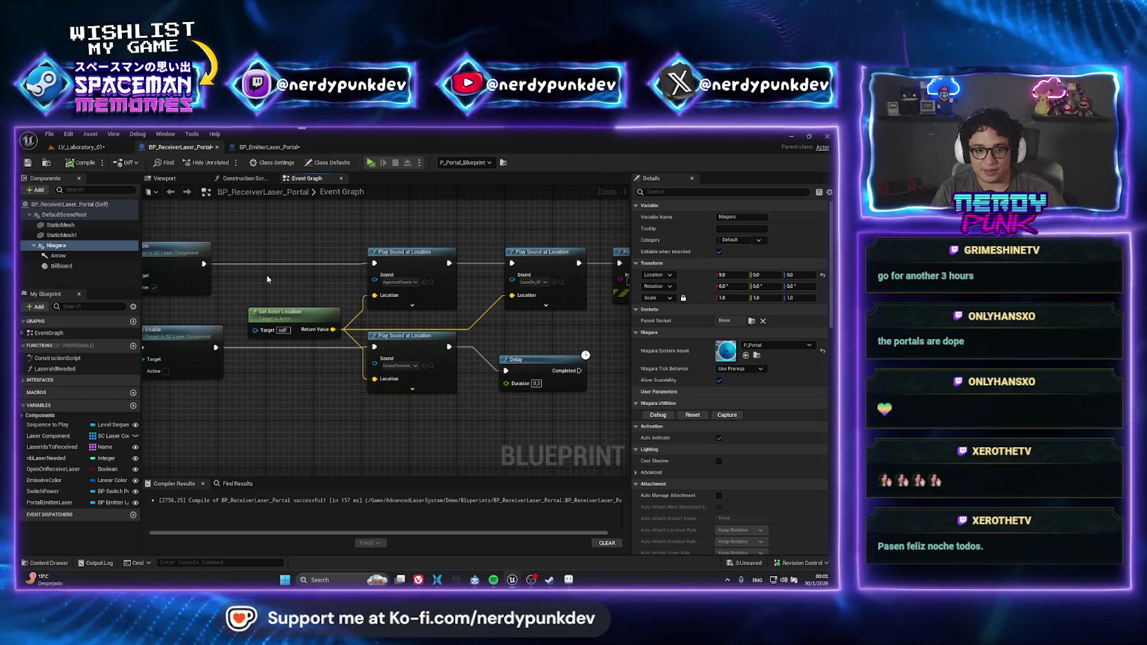
pyautogui.moveTo(268, 279); pyautogui.dragTo(542, 303)
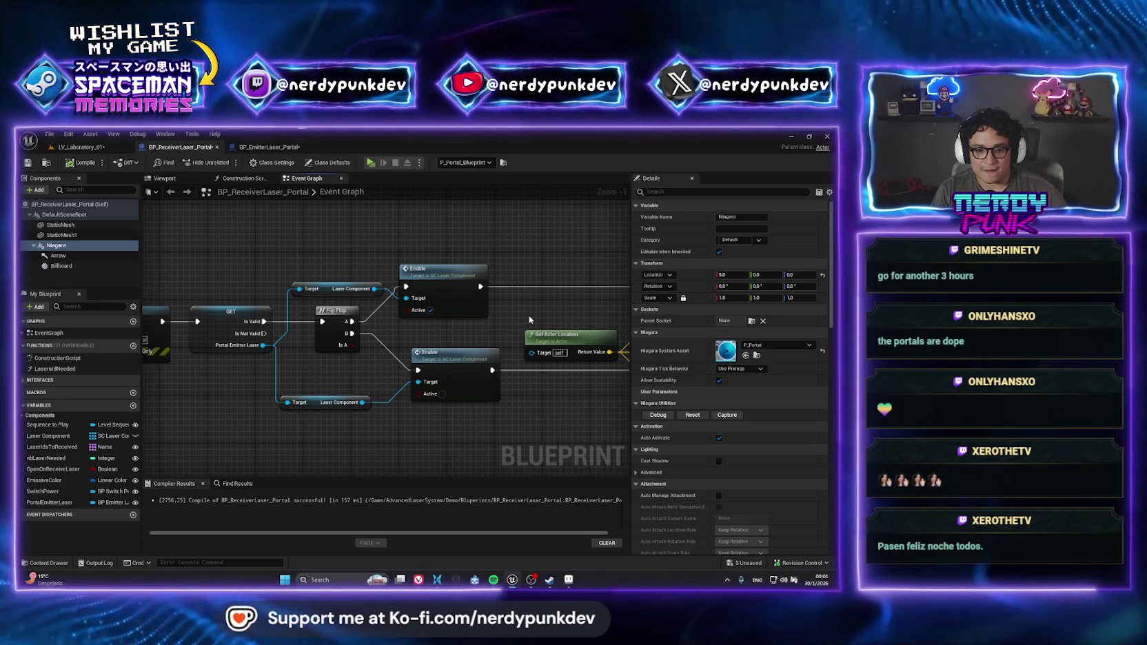
pyautogui.scroll(-4, 529, 316)
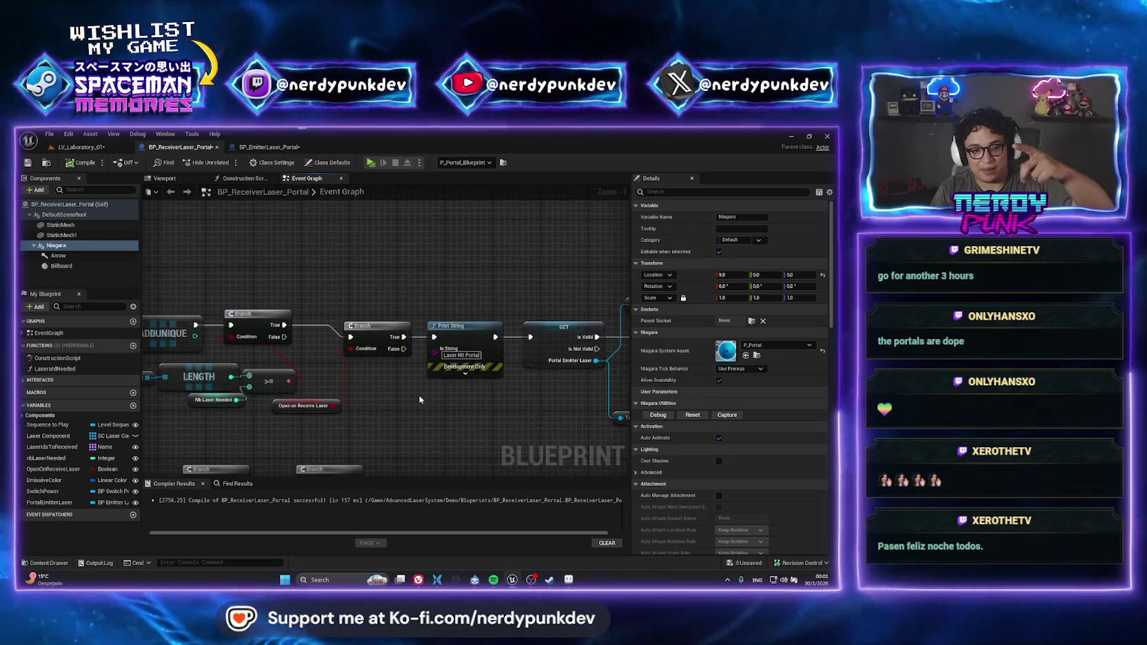
pyautogui.scroll(1, 269, 354)
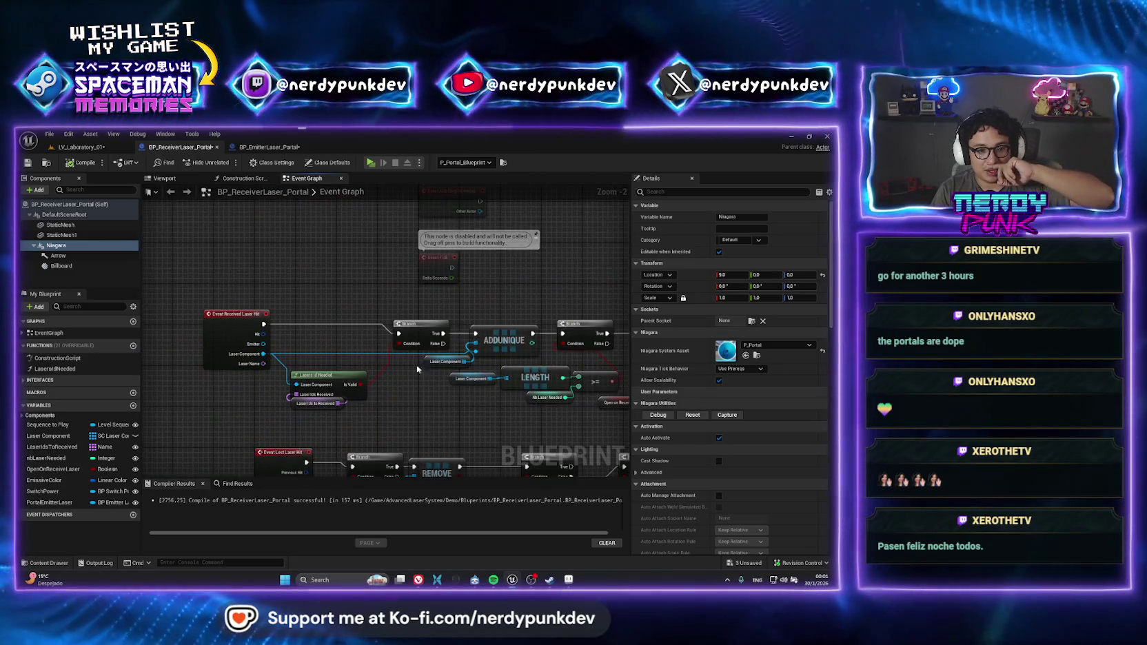
pyautogui.scroll(2, 482, 392)
pyautogui.scroll(2, 477, 368)
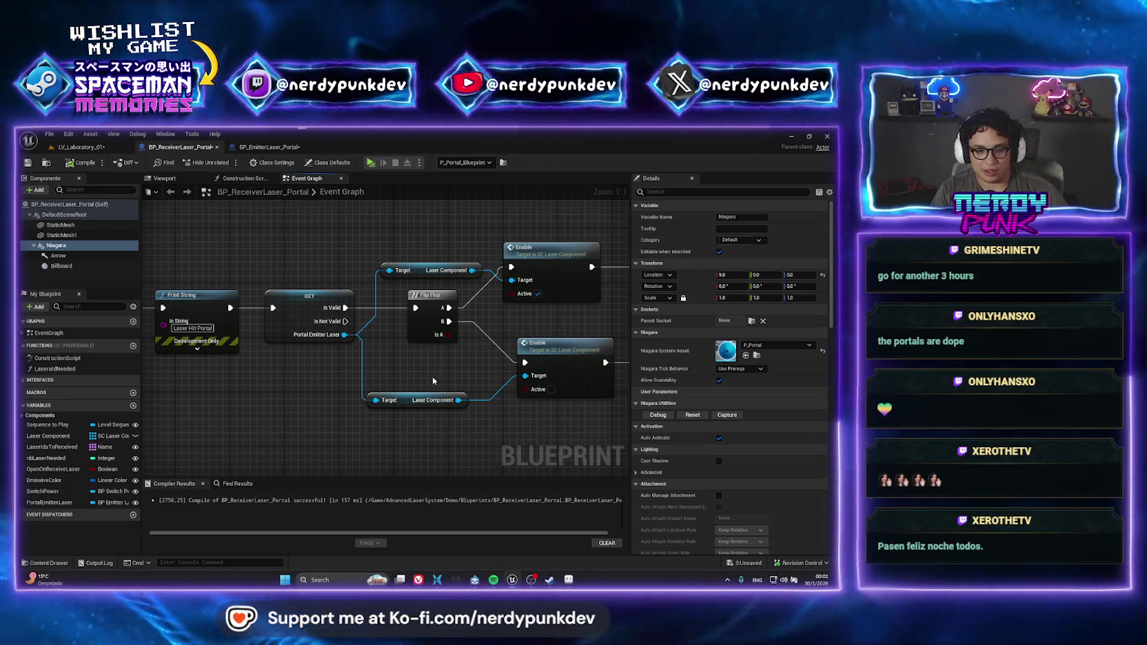
pyautogui.moveTo(432, 377)
pyautogui.mouseDown()
pyautogui.moveTo(216, 353)
pyautogui.moveTo(549, 325)
pyautogui.moveTo(448, 341)
pyautogui.moveTo(324, 310)
pyautogui.mouseUp()
# Select the Portal Emitter Laser GET, Laser Component and Enable nodes for copying
pyautogui.rightClick(549, 325)
pyautogui.click(420, 304)
pyautogui.moveTo(421, 304); pyautogui.dragTo(204, 264)
pyautogui.click(180, 248)
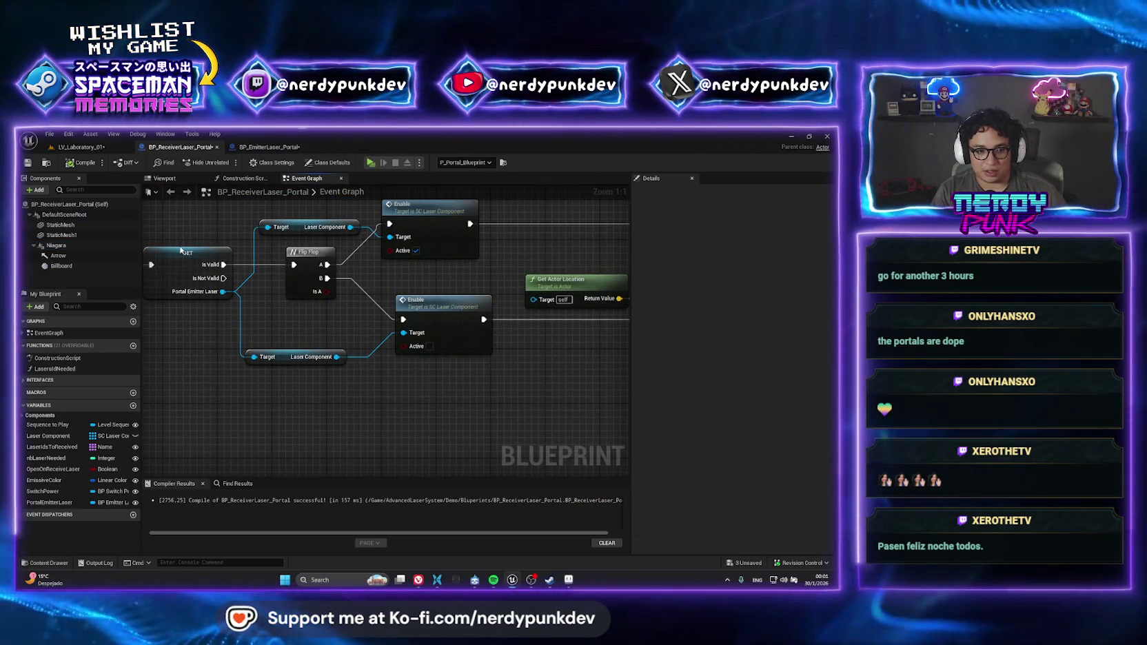
pyautogui.click(158, 254)
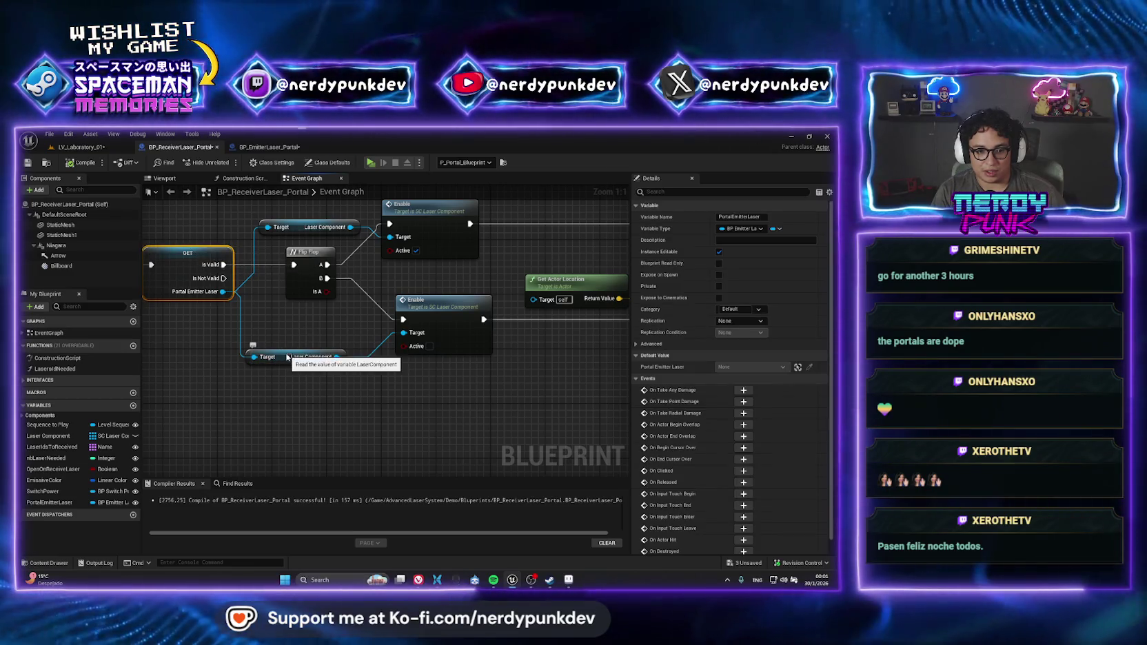
pyautogui.keyDown('shift'); pyautogui.click(276, 358); pyautogui.keyUp('shift')
pyautogui.keyDown('shift'); pyautogui.click(441, 301); pyautogui.keyUp('shift')
pyautogui.moveTo(364, 402); pyautogui.dragTo(545, 356)
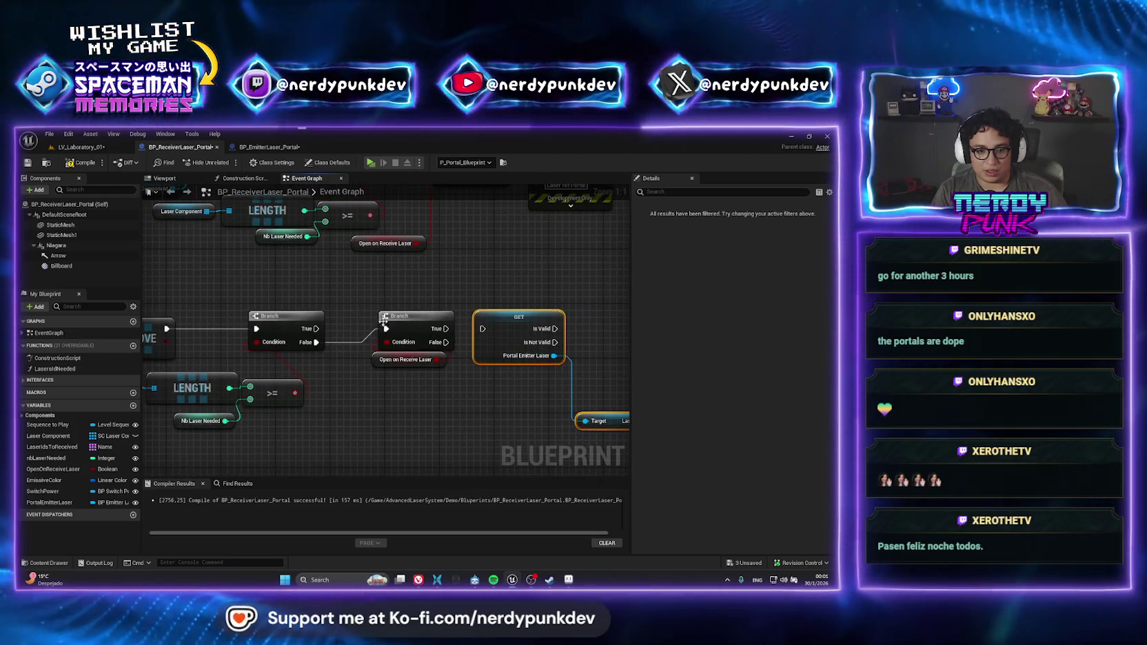
# Place the copied Enable node near the REMOVE branch and wire Is Valid to its exec input
pyautogui.moveTo(387, 292); pyautogui.dragTo(476, 281)
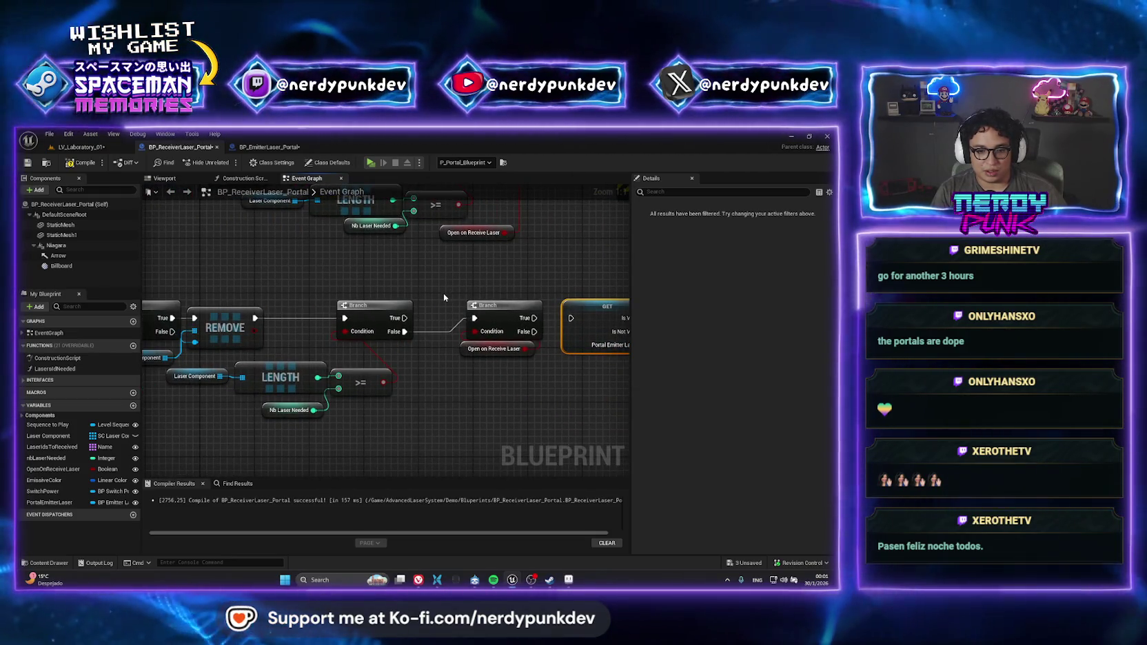
pyautogui.moveTo(557, 357); pyautogui.dragTo(404, 358)
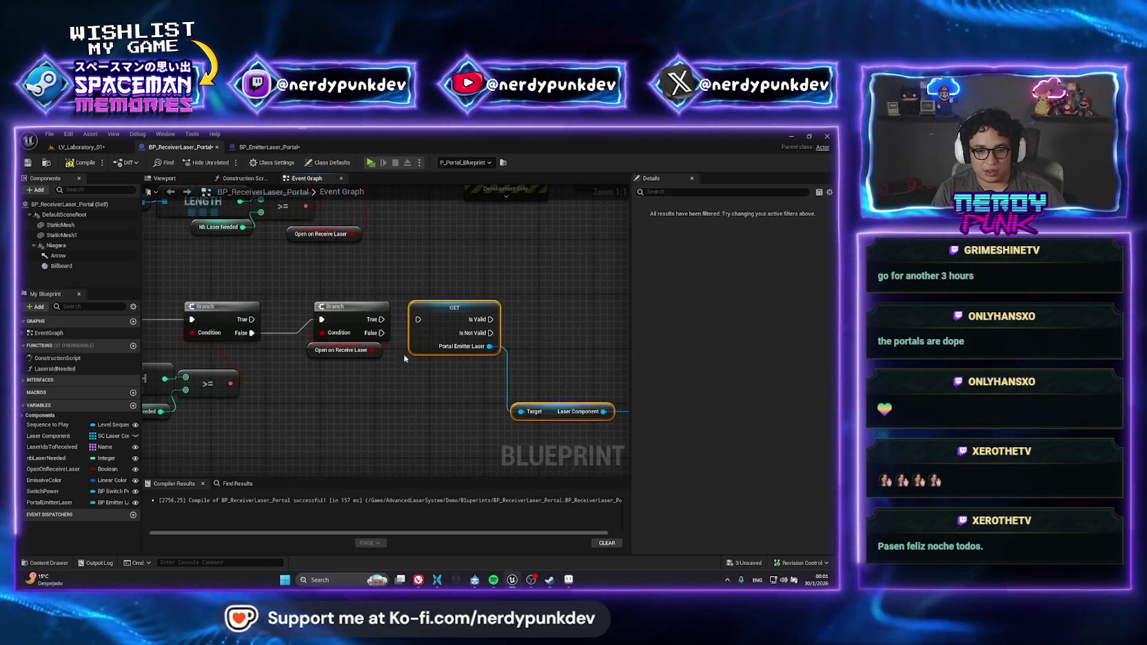
pyautogui.moveTo(499, 290); pyautogui.dragTo(280, 268)
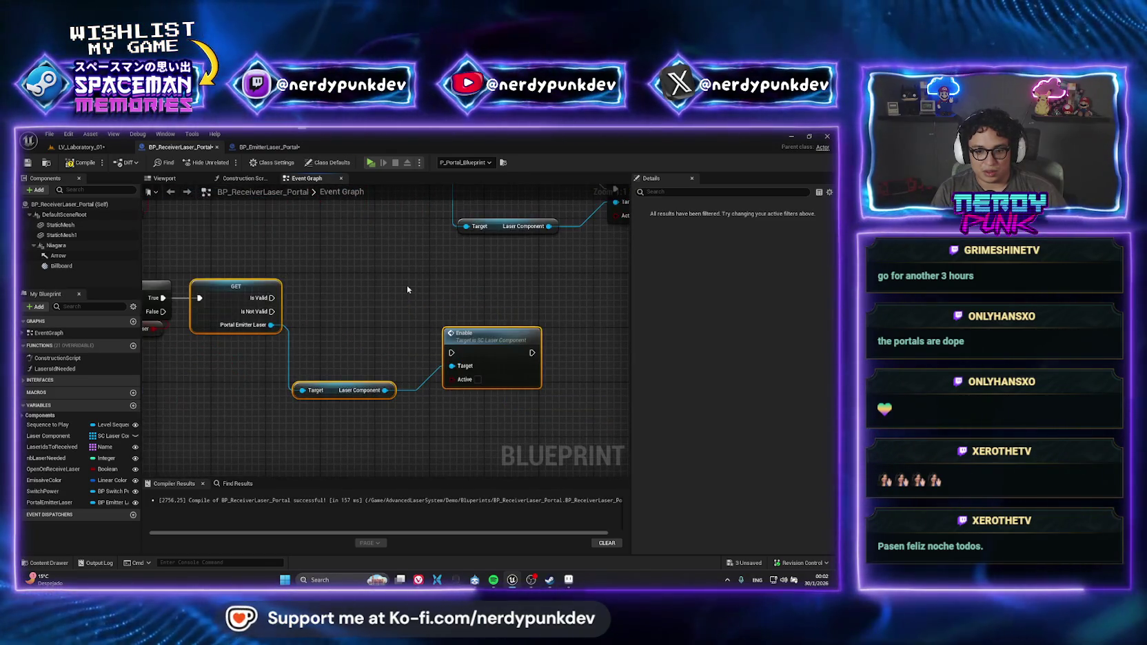
pyautogui.moveTo(464, 329); pyautogui.dragTo(509, 352)
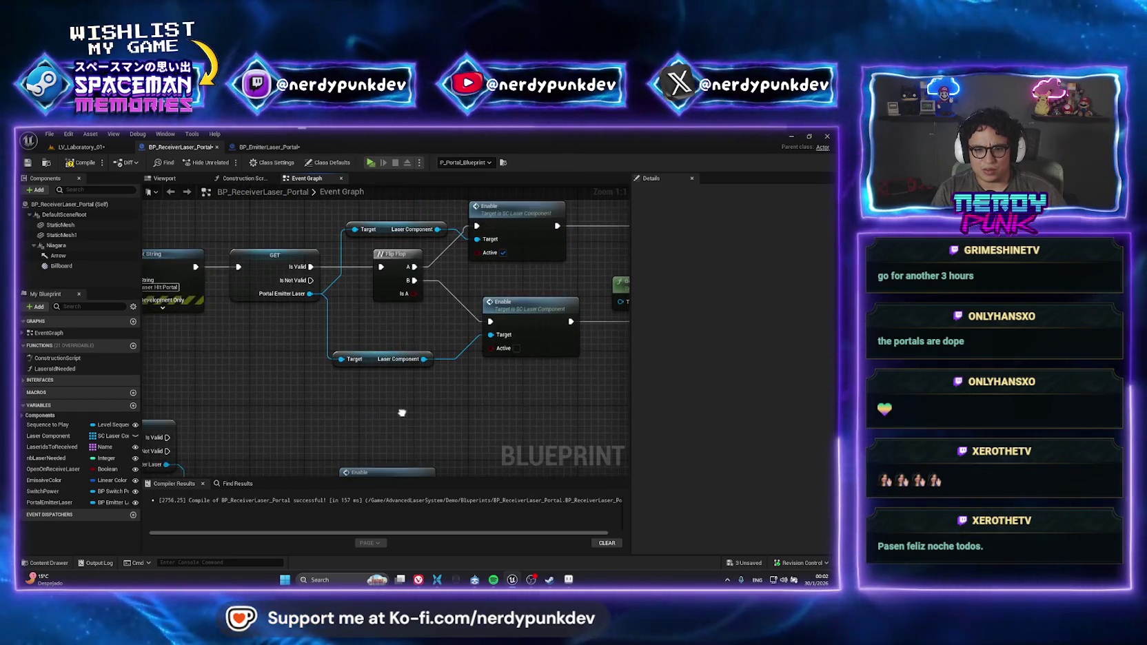
pyautogui.moveTo(355, 452)
pyautogui.mouseDown()
pyautogui.moveTo(371, 419)
pyautogui.moveTo(495, 344)
pyautogui.mouseUp()
pyautogui.moveTo(483, 402); pyautogui.dragTo(365, 322)
pyautogui.moveTo(291, 362)
pyautogui.mouseDown()
pyautogui.moveTo(355, 341)
pyautogui.moveTo(475, 357)
pyautogui.mouseUp()
pyautogui.click(80, 147)
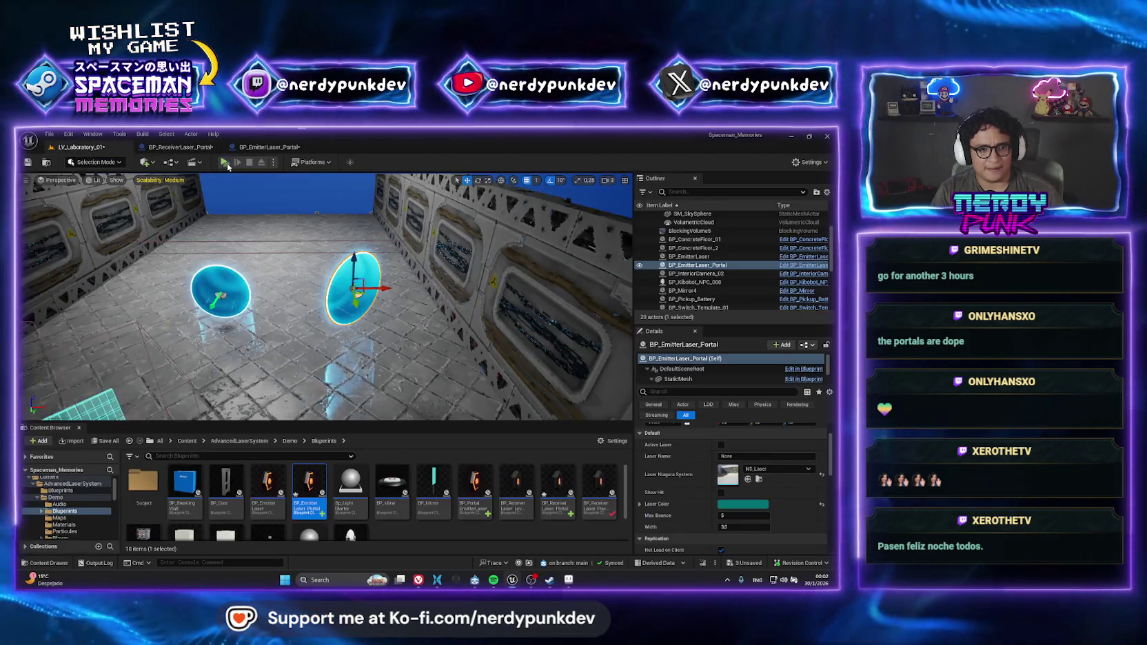
# Play the level twice, walking to the laser turret to watch the beam exit the emitter portal
pyautogui.click(238, 162)
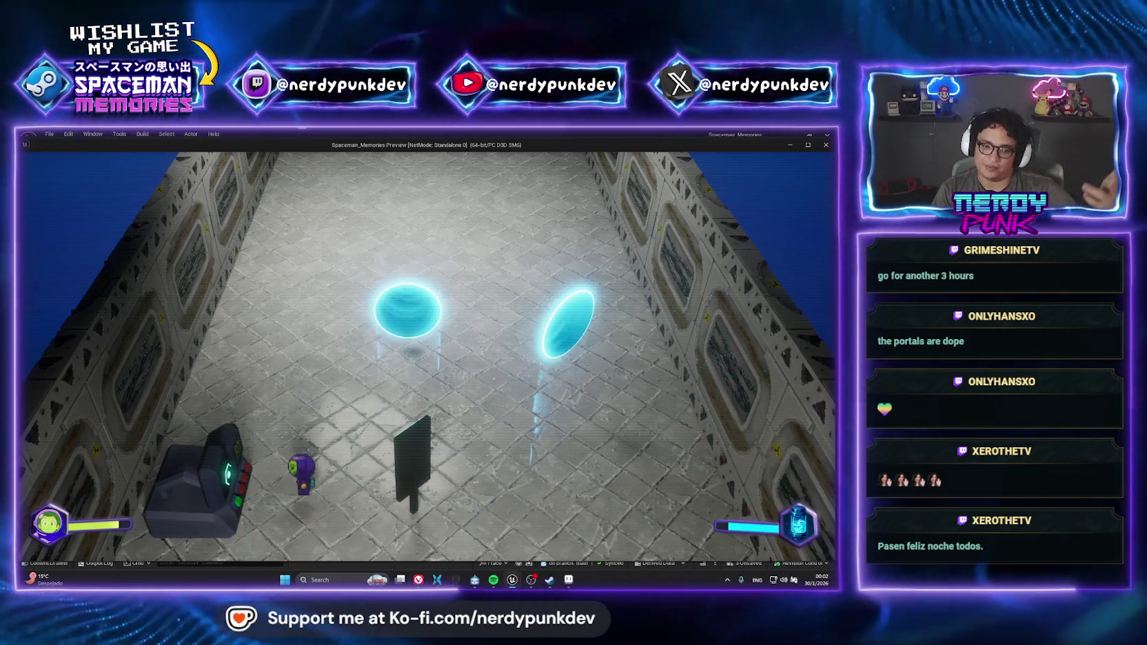
pyautogui.press('Escape')
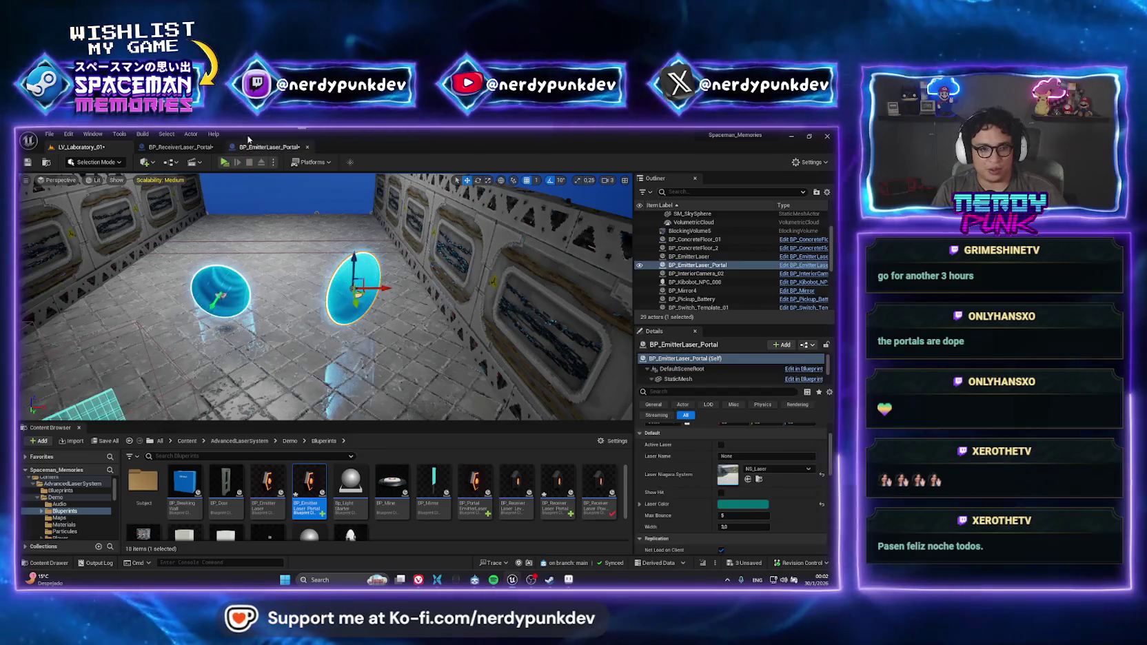
pyautogui.hotkey('alt', 'p')
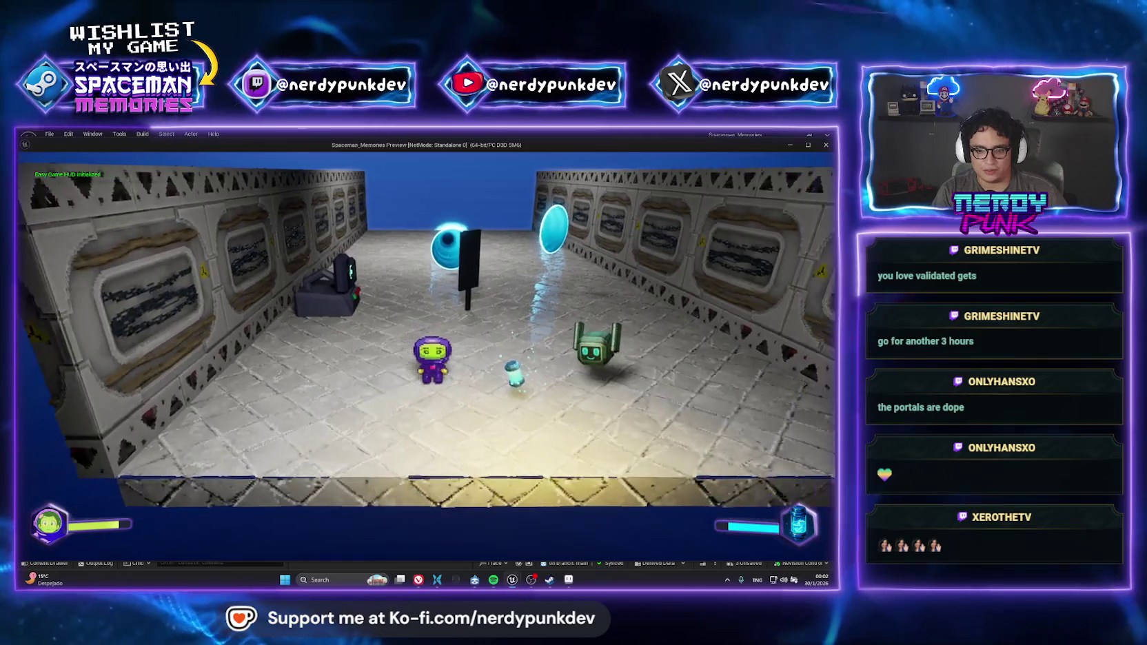
pyautogui.press('w')
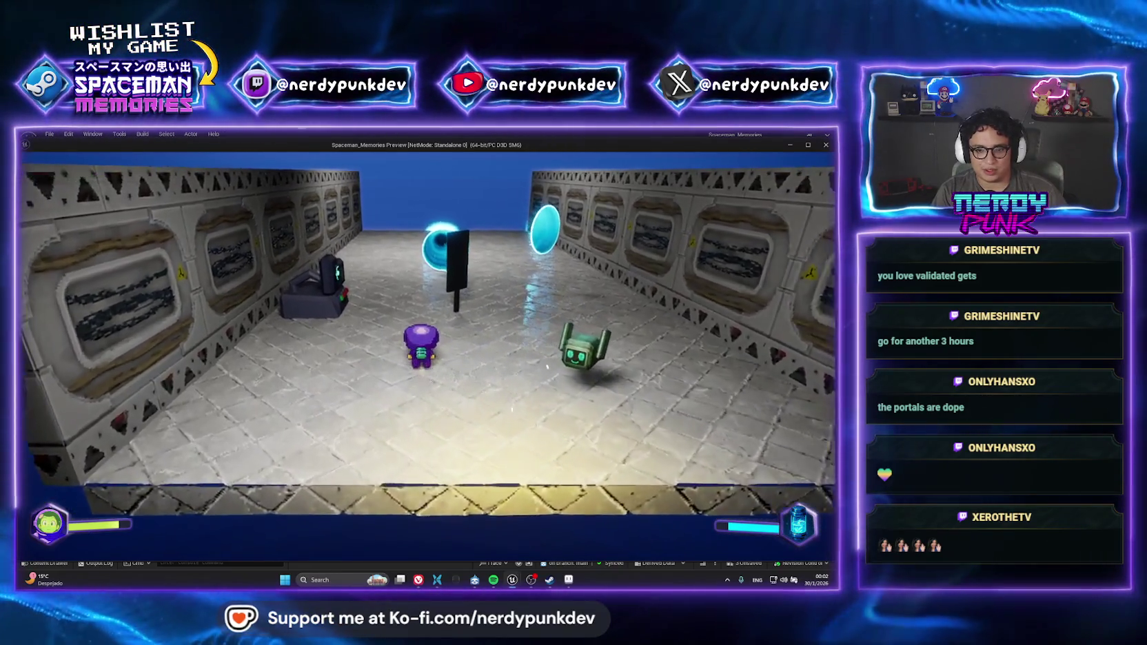
pyautogui.press('w')
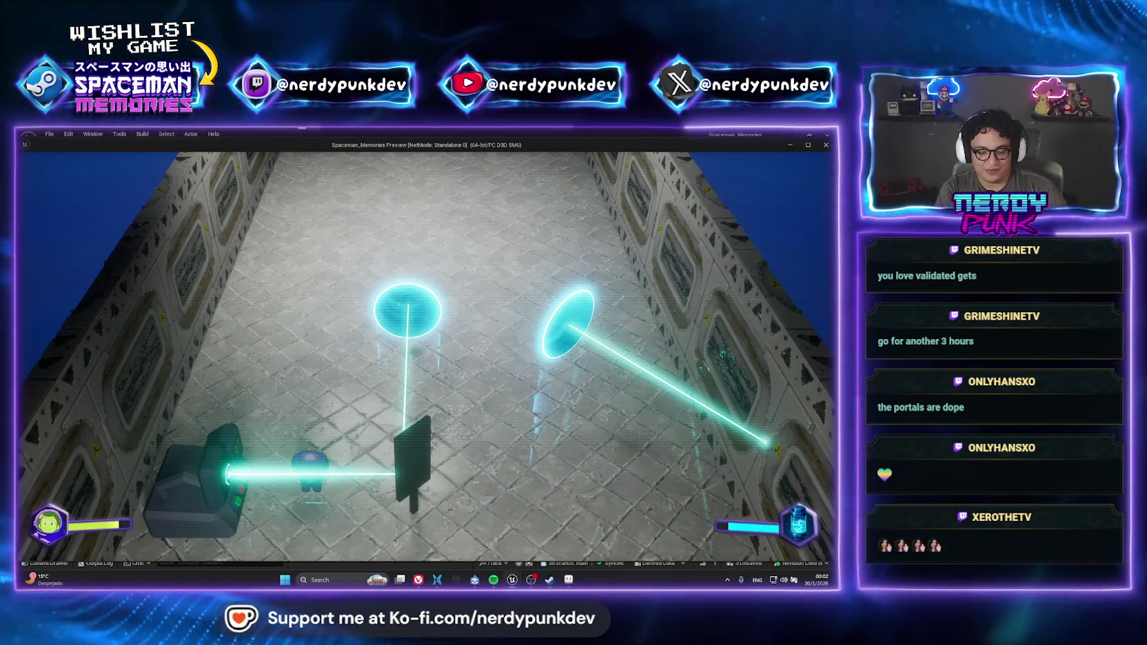
pyautogui.press('Escape')
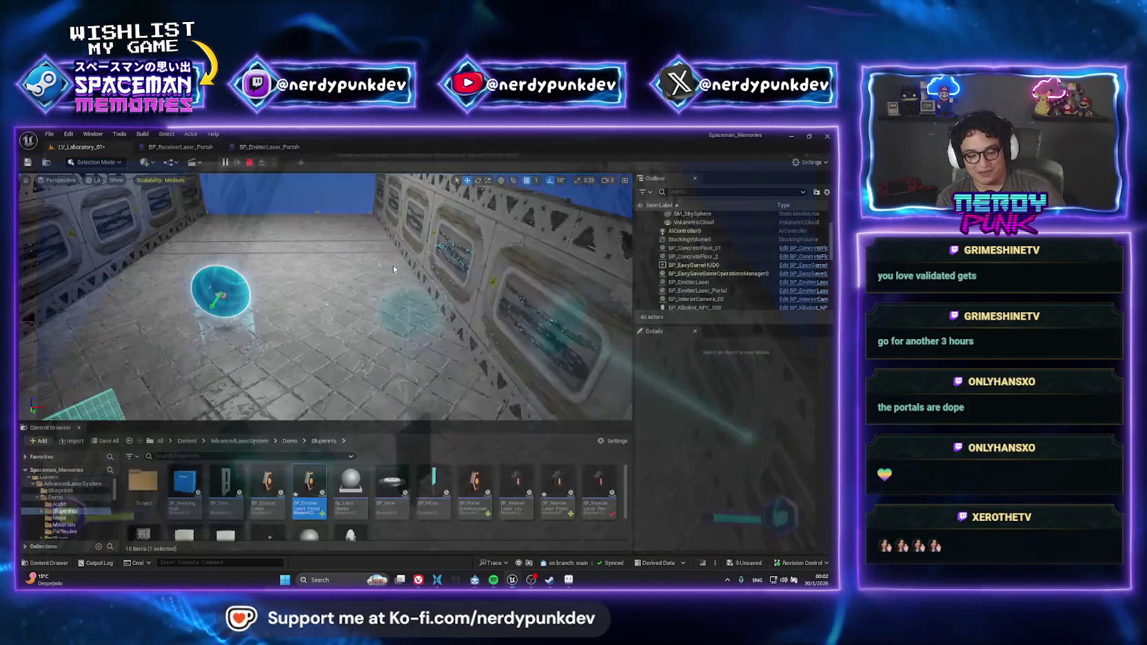